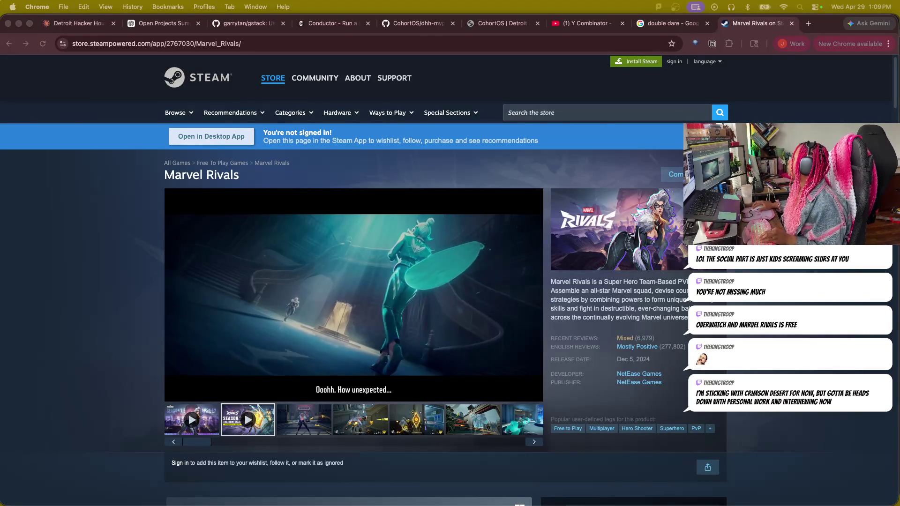
- Close the Marvel Rivals and double dare tabs, then return to the gstack README
left_click(791, 23)
left_click(792, 23)
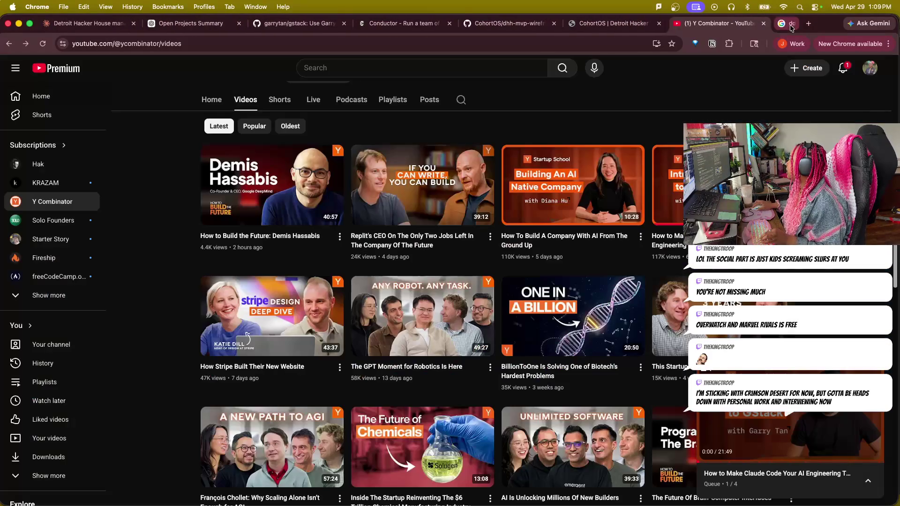
mouse_move(572, 316)
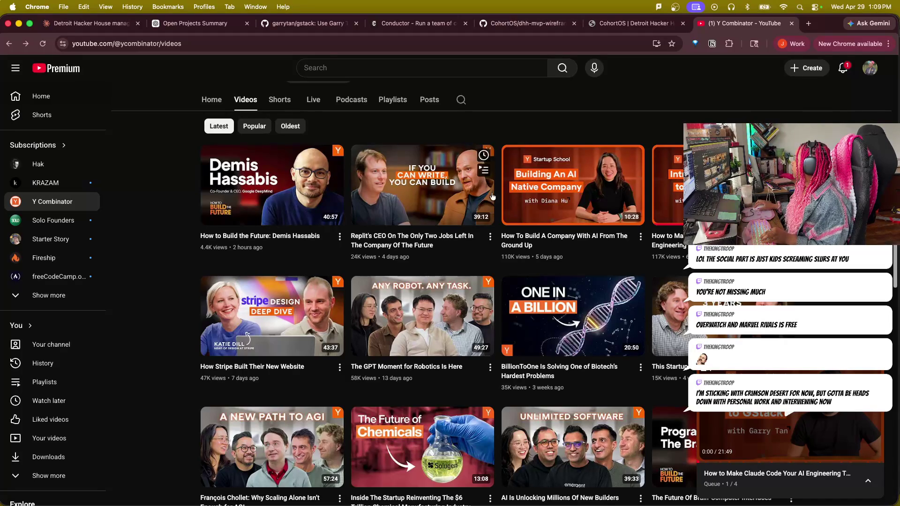
scroll(505, 293, "down", 1)
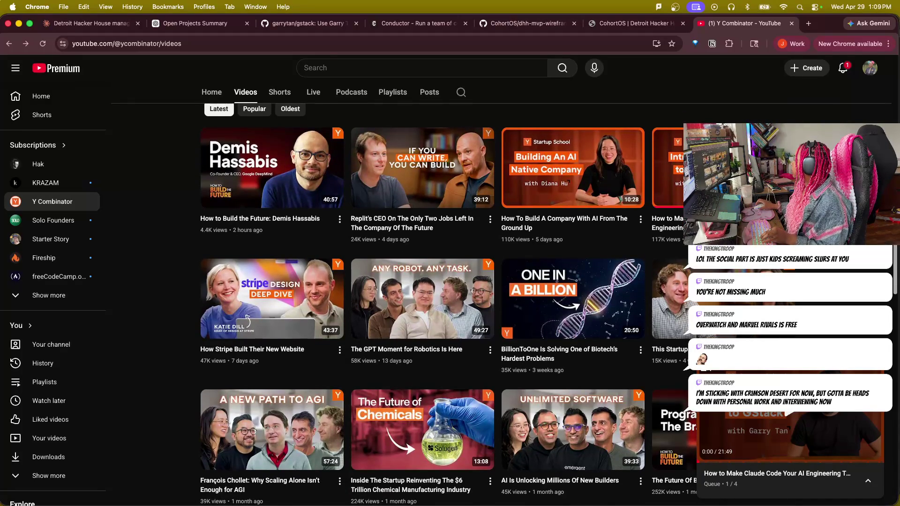
scroll(443, 303, "down", 2)
scroll(443, 303, "down", 1)
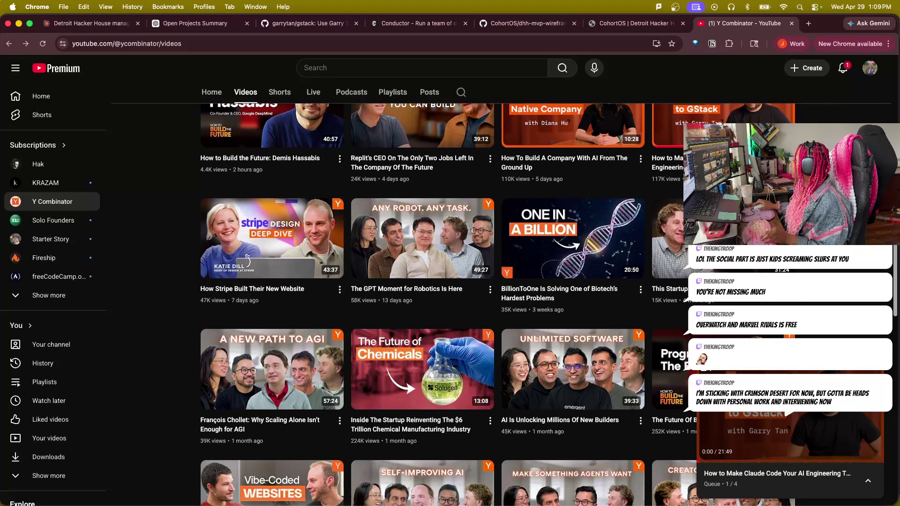
scroll(515, 252, "up", 1)
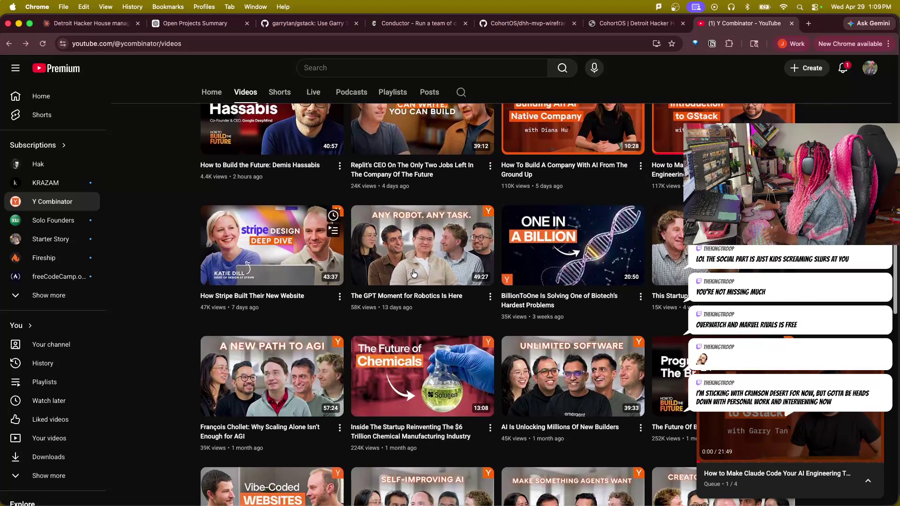
scroll(139, 301, "up", 4)
scroll(160, 291, "up", 3)
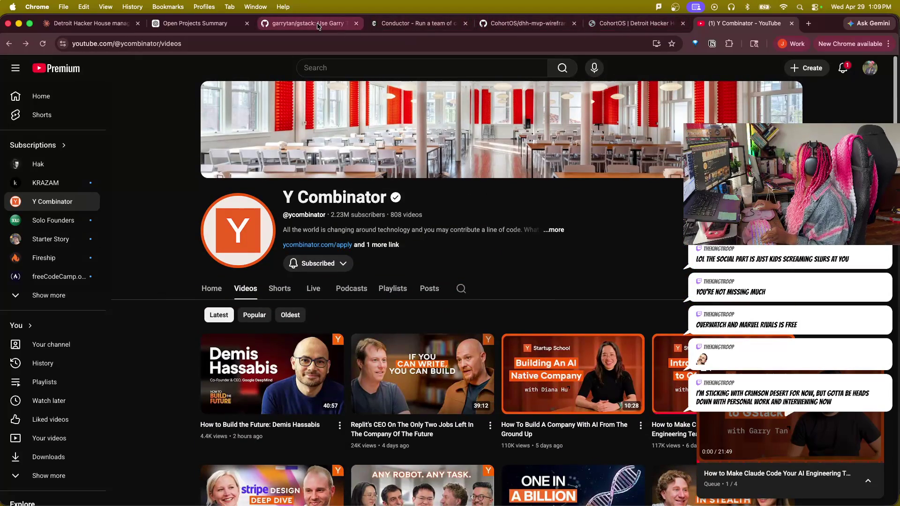
left_click(316, 24)
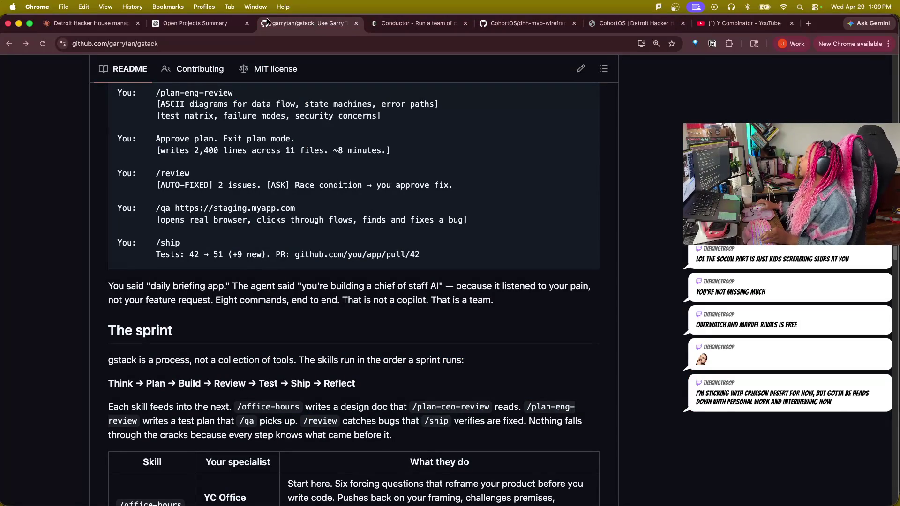
left_click(200, 23)
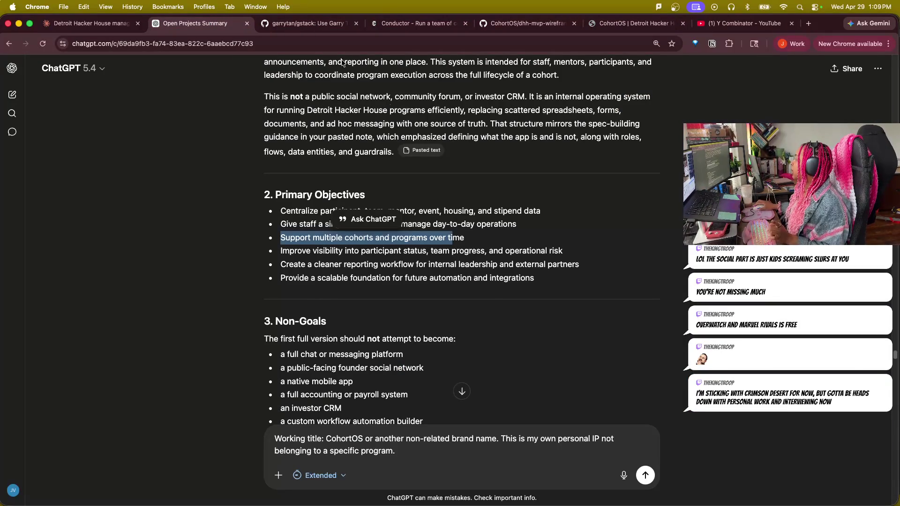
scroll(430, 326, "up", 2)
scroll(430, 326, "up", 3)
scroll(408, 331, "down", 2)
scroll(387, 340, "down", 7)
scroll(388, 341, "down", 5)
left_click(312, 25)
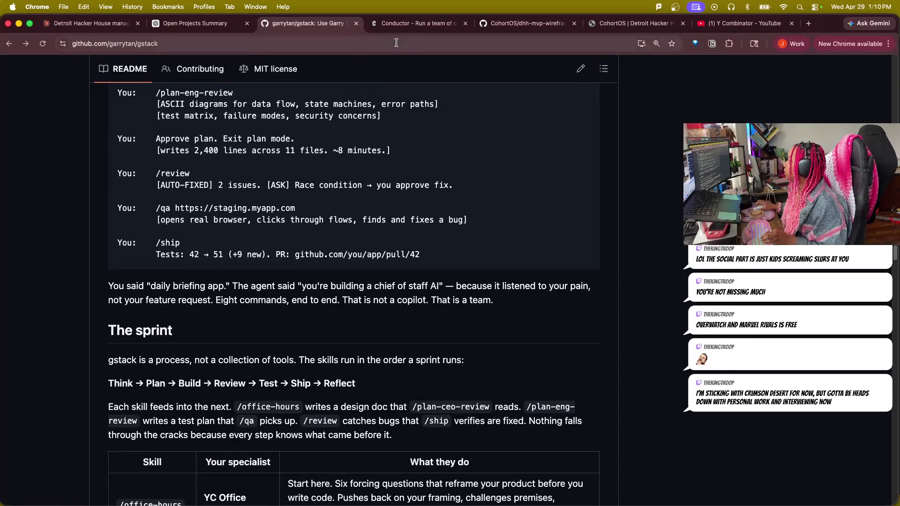
left_click(527, 24)
scroll(357, 353, "up", 5)
scroll(357, 353, "up", 3)
- View the CohortOS repository file listing, then switch to the Y Combinator YouTube videos page
left_click(130, 134)
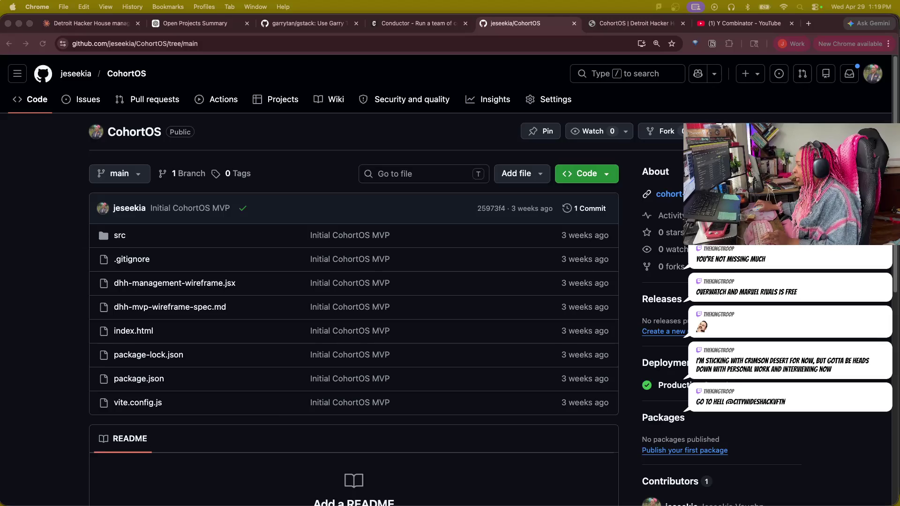
left_click(744, 26)
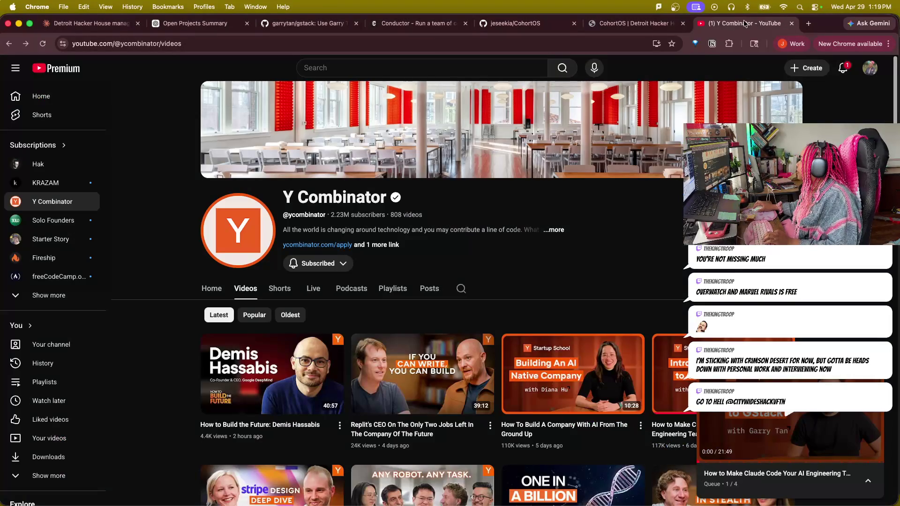
- Step through the CohortOS and gstack tabs to the Open Projects Summary chat, marking the bypass audit history restriction
left_click(614, 26)
left_click(528, 22)
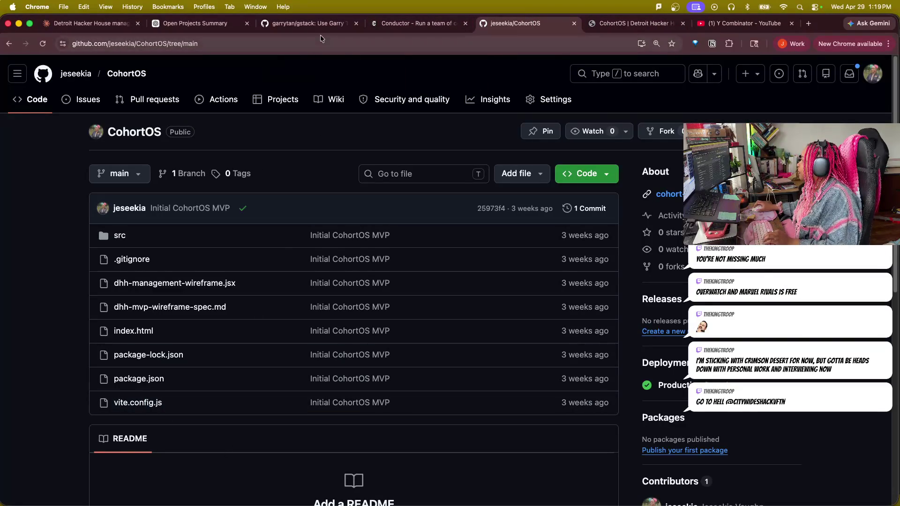
left_click(297, 27)
left_click(197, 24)
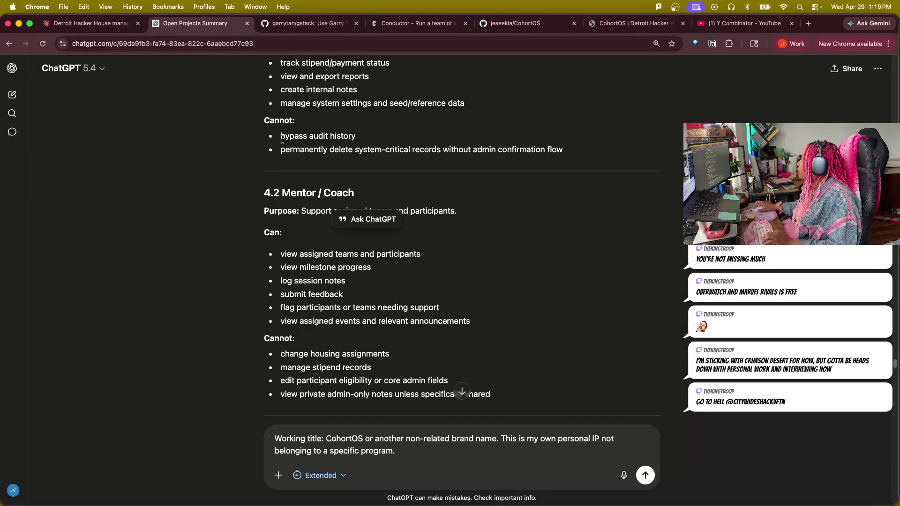
left_click_drag(278, 138, 354, 137)
- Mark each Non-Goals item — social network, mobile app, payroll, investor CRM, replace-every-tool — then the whole list
left_click_drag(281, 149, 287, 151)
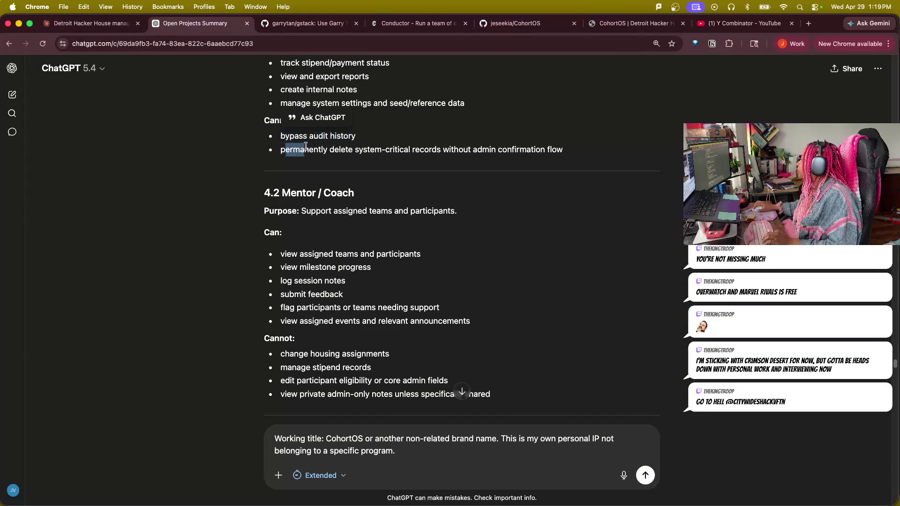
left_click_drag(521, 144, 563, 150)
scroll(396, 227, "up", 5)
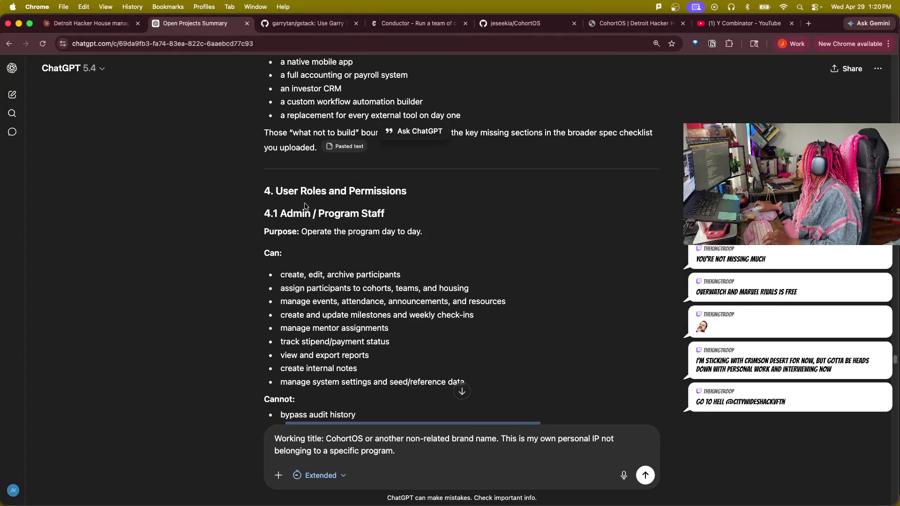
scroll(315, 272, "up", 3)
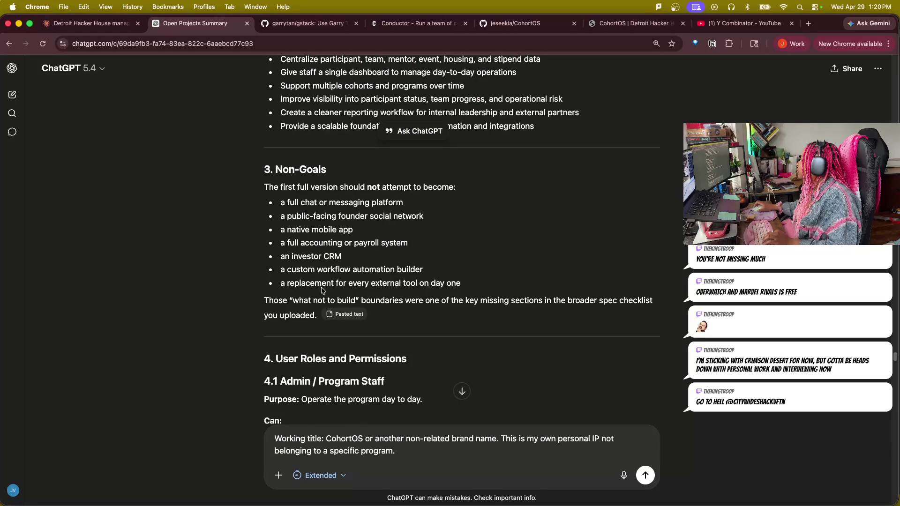
left_click_drag(284, 204, 410, 196)
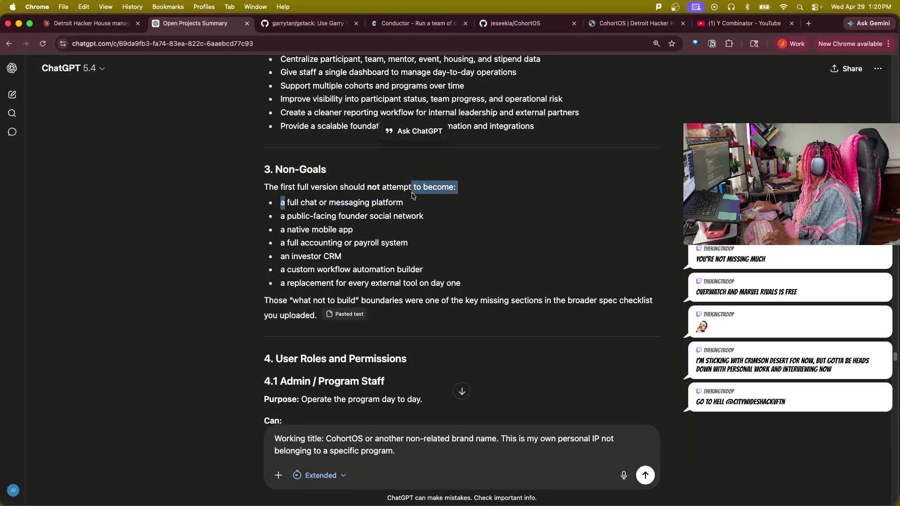
left_click_drag(280, 216, 424, 216)
left_click_drag(280, 229, 353, 230)
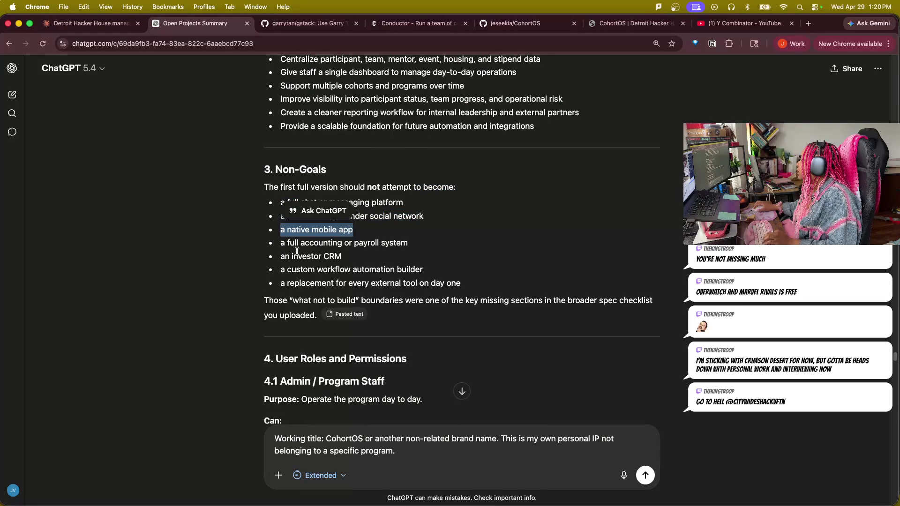
left_click_drag(287, 242, 398, 240)
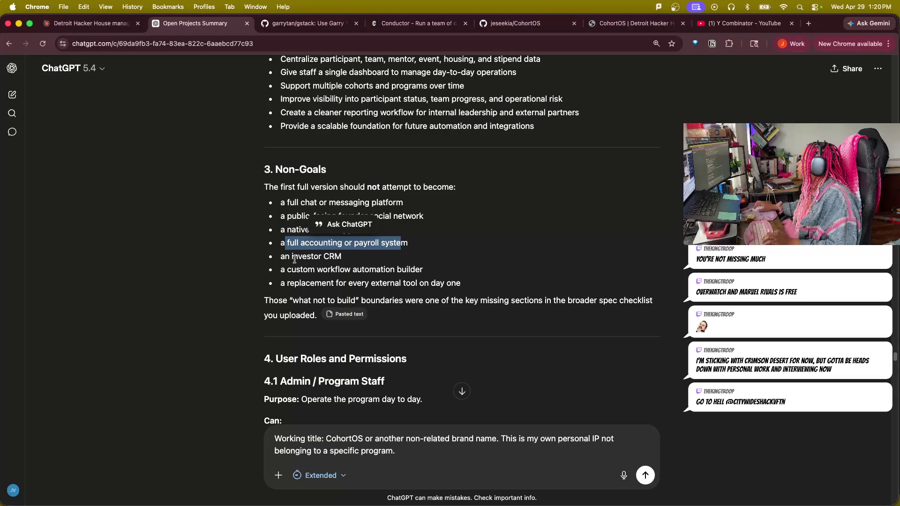
left_click_drag(280, 257, 423, 270)
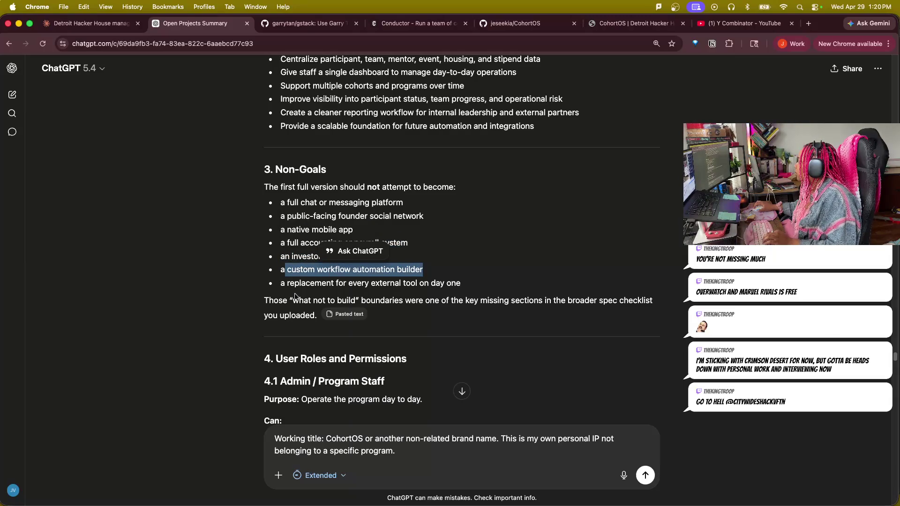
left_click_drag(274, 283, 443, 293)
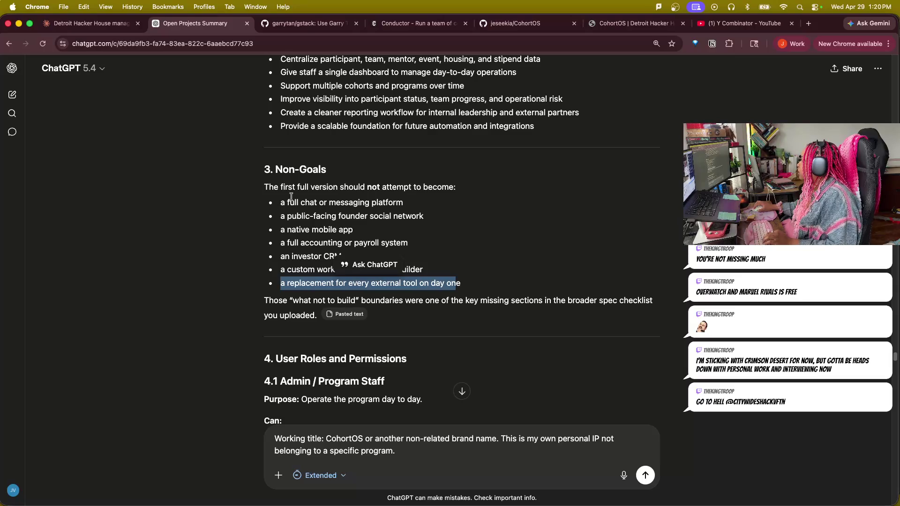
left_click_drag(279, 201, 438, 294)
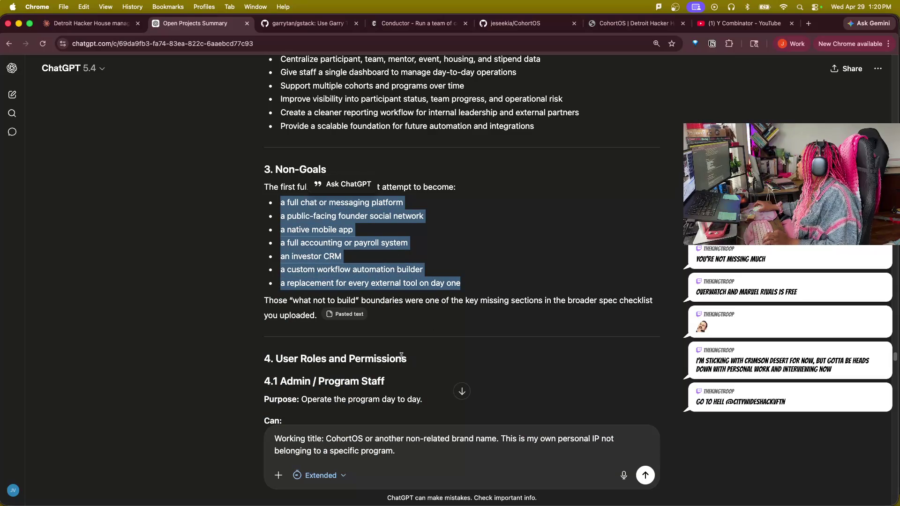
scroll(391, 348, "up", 3)
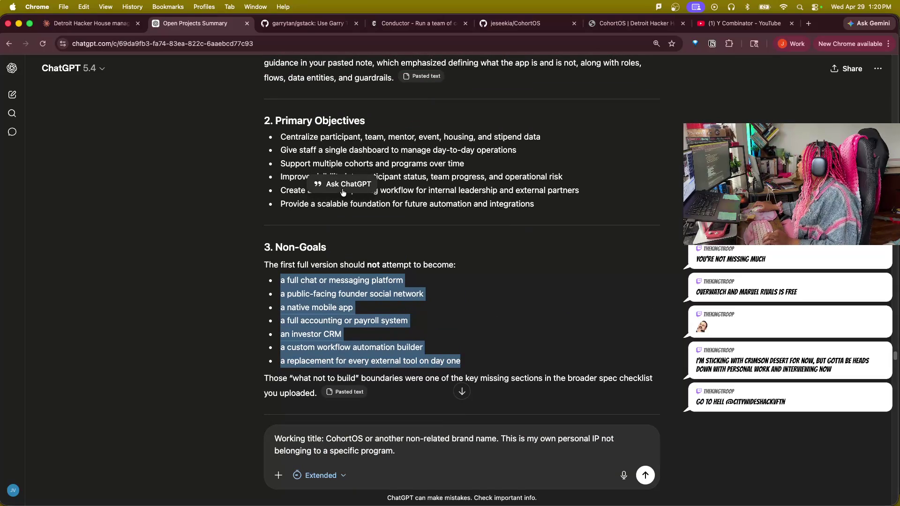
scroll(350, 195, "up", 2)
scroll(310, 221, "up", 1)
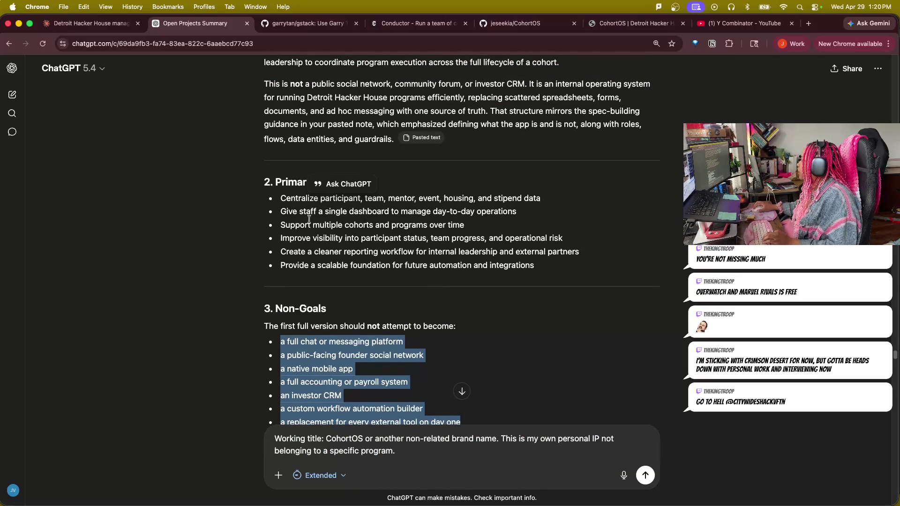
- Mark the Primary Objectives: single staff dashboard, multiple cohorts and programs, improve visibility
mouse_move(282, 199)
left_mouse_down()
mouse_move(281, 211)
mouse_move(517, 212)
left_mouse_up()
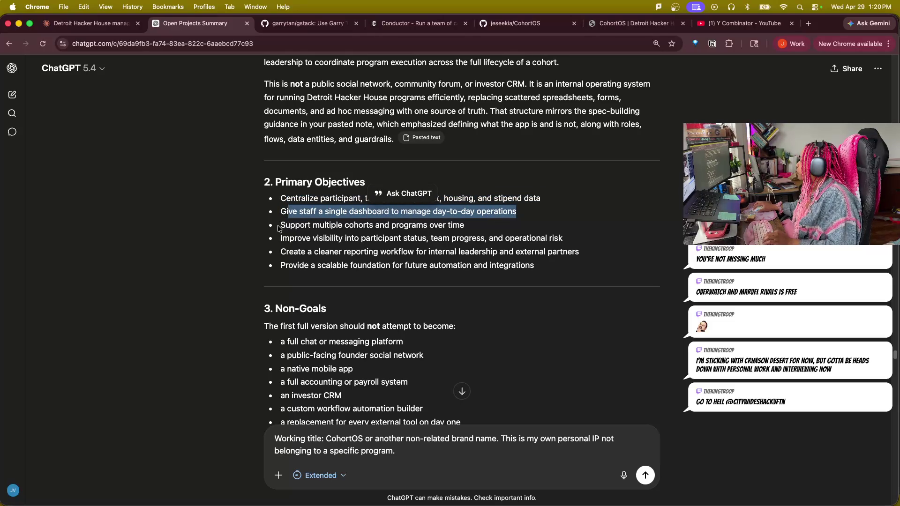
left_click_drag(279, 223, 465, 225)
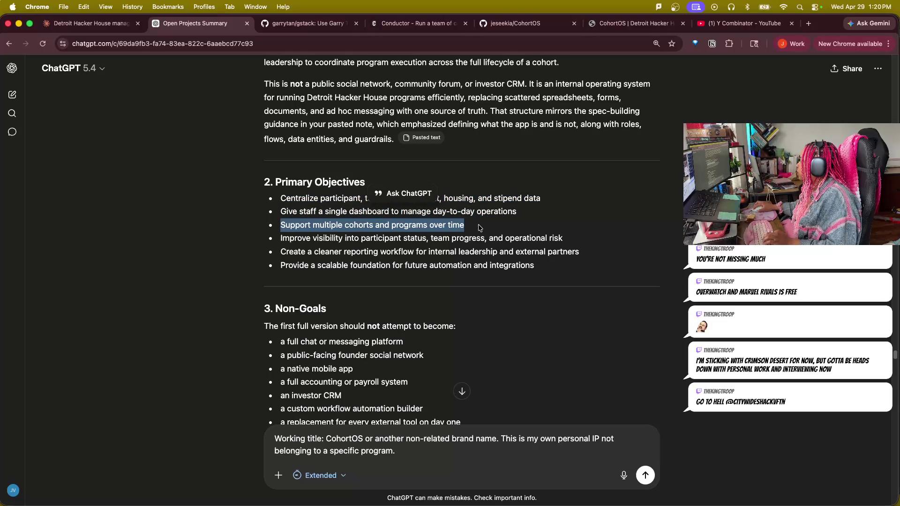
mouse_move(281, 239)
left_mouse_down()
mouse_move(413, 248)
mouse_move(459, 240)
left_mouse_up()
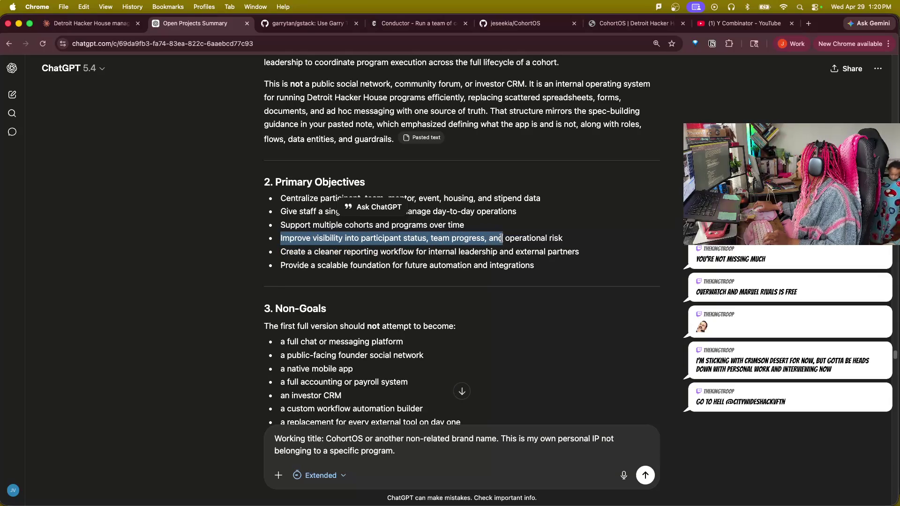
left_click_drag(459, 239, 554, 239)
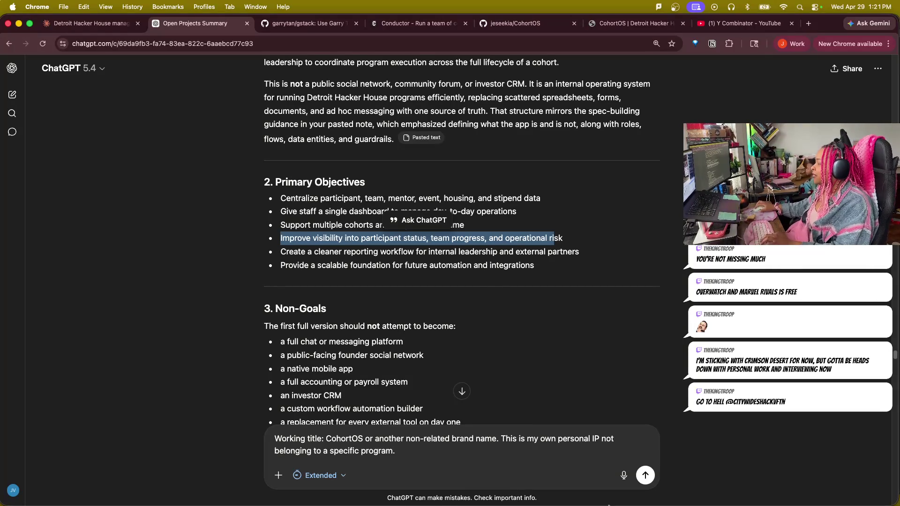
- Mark the reporting workflow objective and the first Admin permissions: participants, cohort assignment, events, milestones and check-ins
left_click_drag(281, 252, 290, 254)
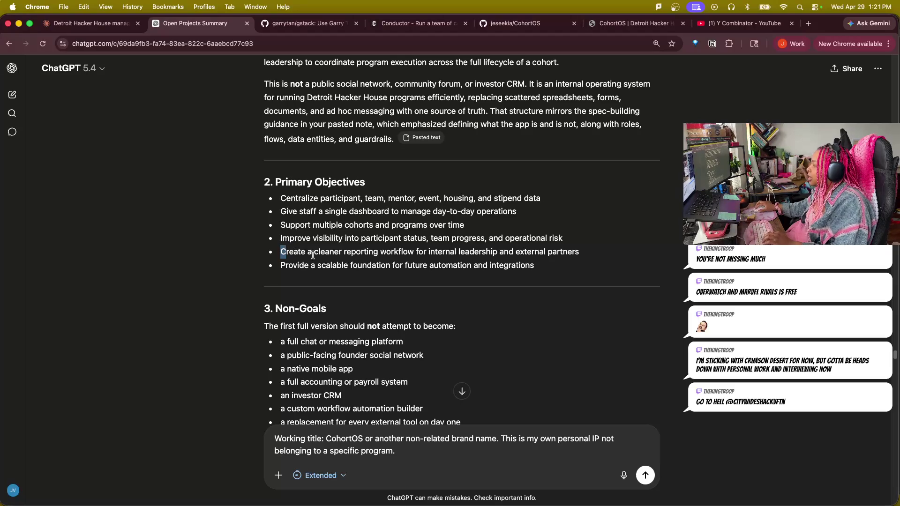
mouse_move(283, 257)
left_mouse_down()
mouse_move(569, 248)
mouse_move(593, 256)
left_mouse_up()
left_click_drag(279, 266, 542, 281)
scroll(538, 377, "down", 2)
scroll(422, 337, "down", 3)
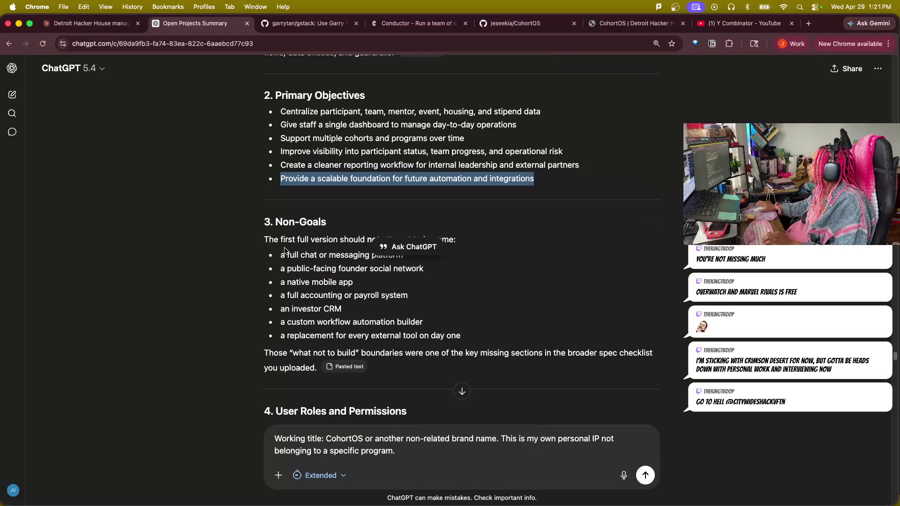
scroll(281, 316, "down", 3)
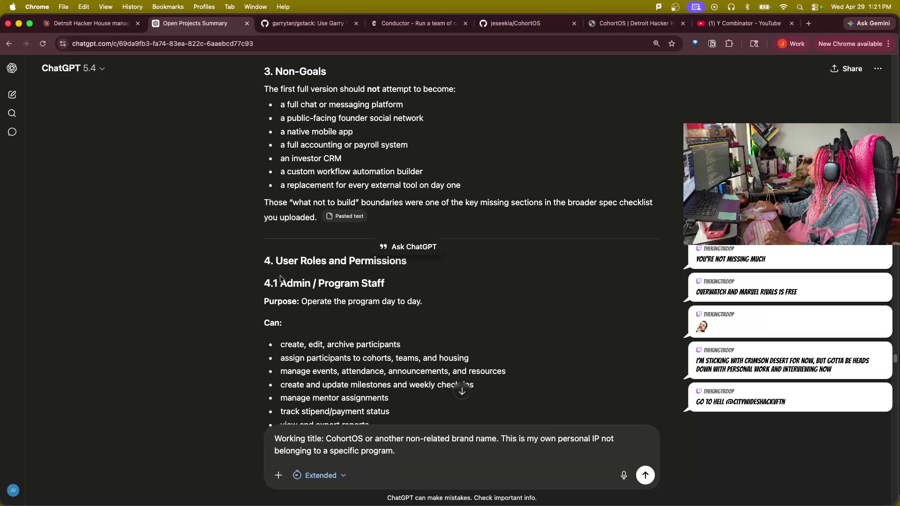
scroll(204, 284, "down", 2)
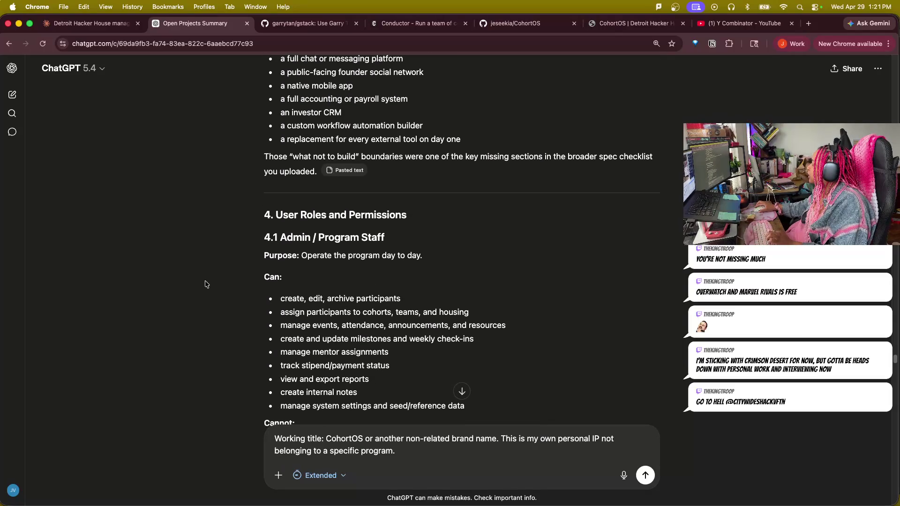
left_click_drag(280, 299, 402, 299)
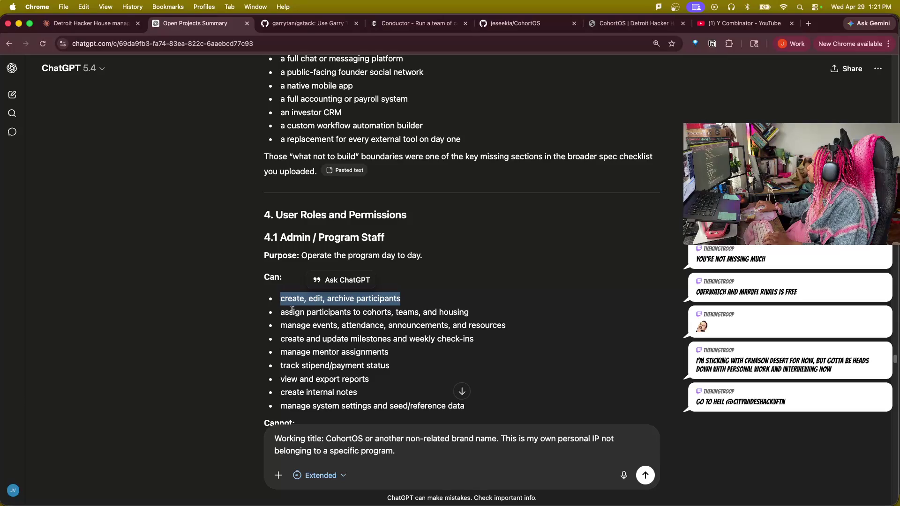
left_click_drag(280, 312, 468, 312)
left_click_drag(281, 326, 506, 326)
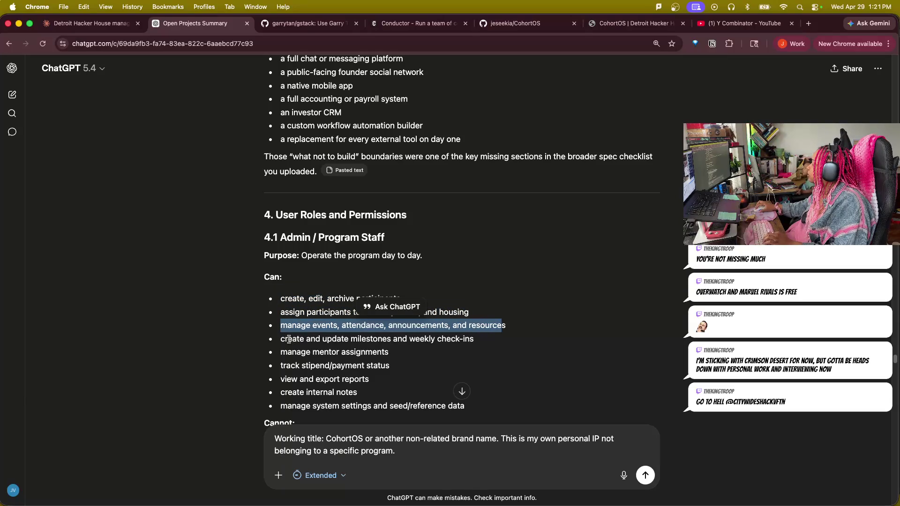
left_click_drag(288, 339, 486, 344)
scroll(394, 367, "down", 1)
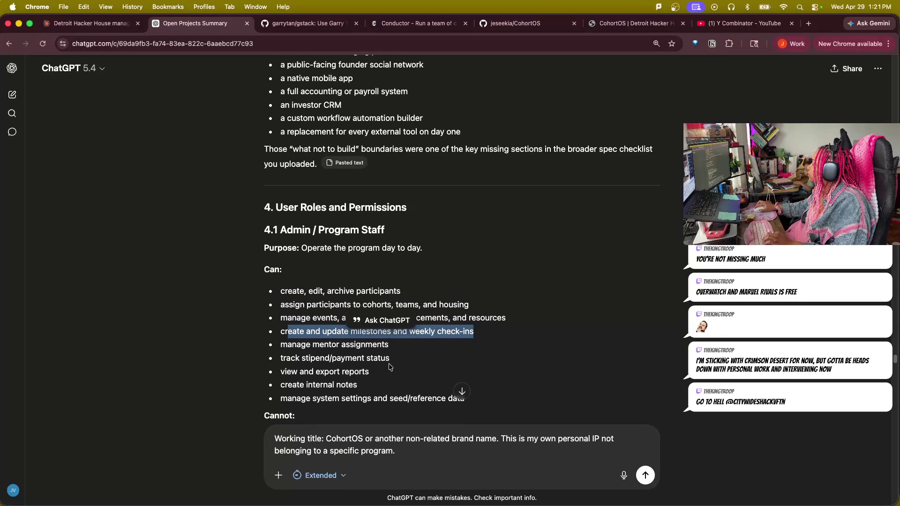
left_click_drag(485, 333, 269, 338)
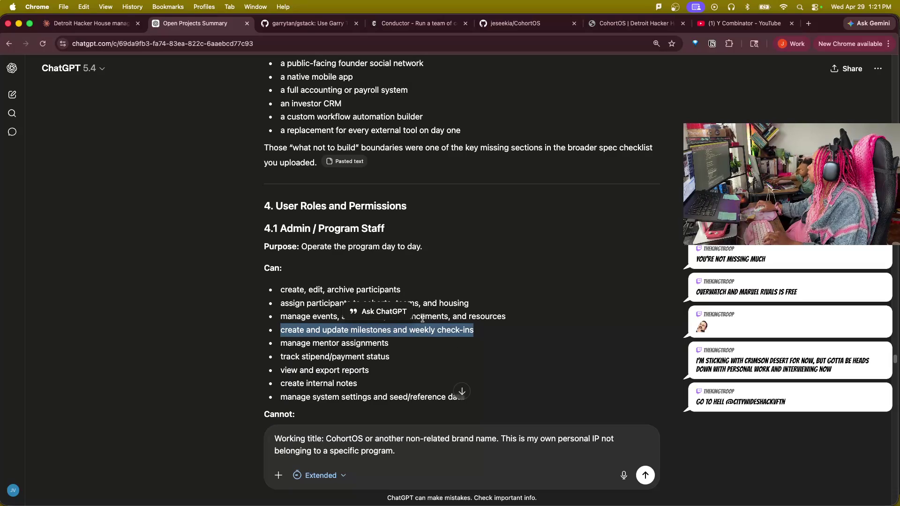
left_click_drag(447, 326, 457, 329)
scroll(457, 330, "down", 2)
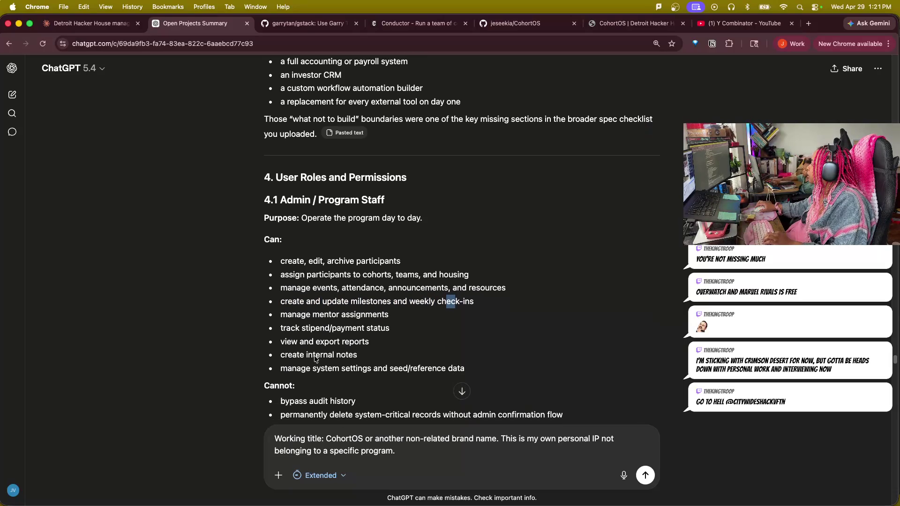
- Mark the remaining Admin permissions: mentor assignments, stipend status, reports, internal notes, system settings and seed data
left_click_drag(280, 303, 391, 305)
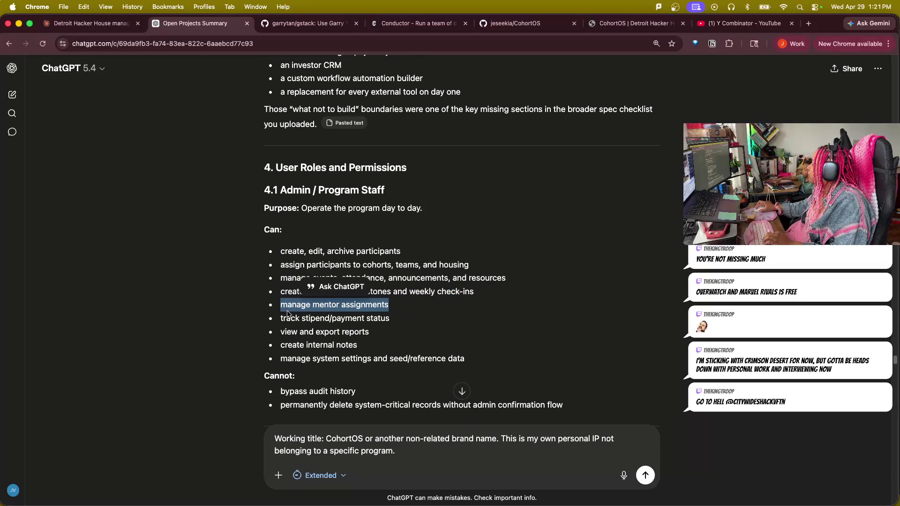
left_click_drag(280, 316, 420, 318)
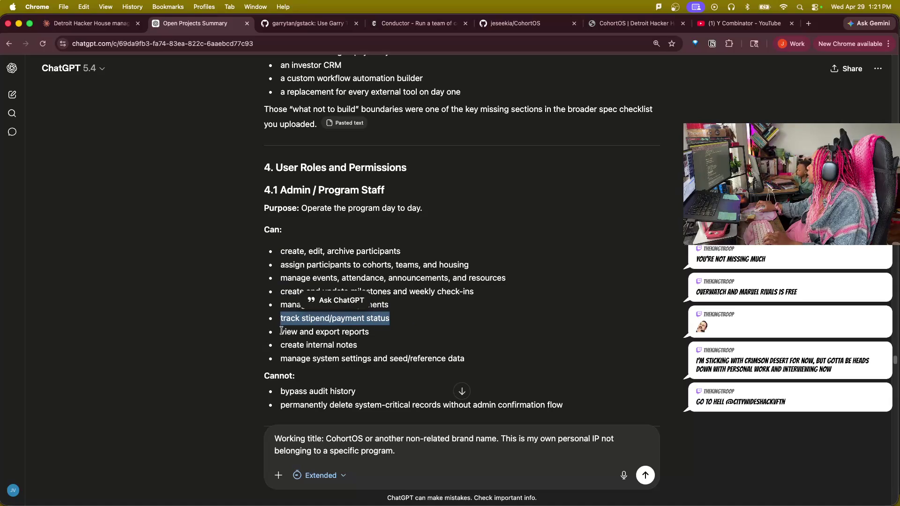
left_click_drag(280, 332, 374, 340)
left_click_drag(280, 345, 389, 346)
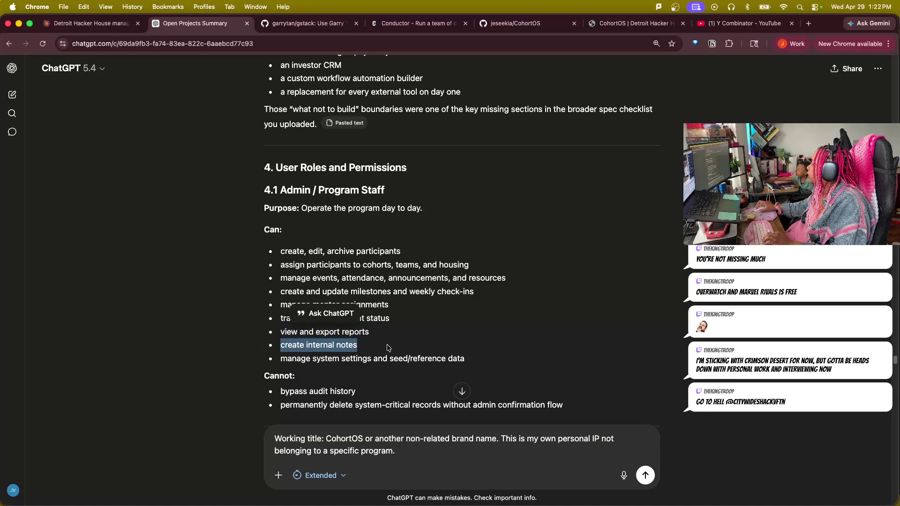
left_click_drag(282, 363, 466, 363)
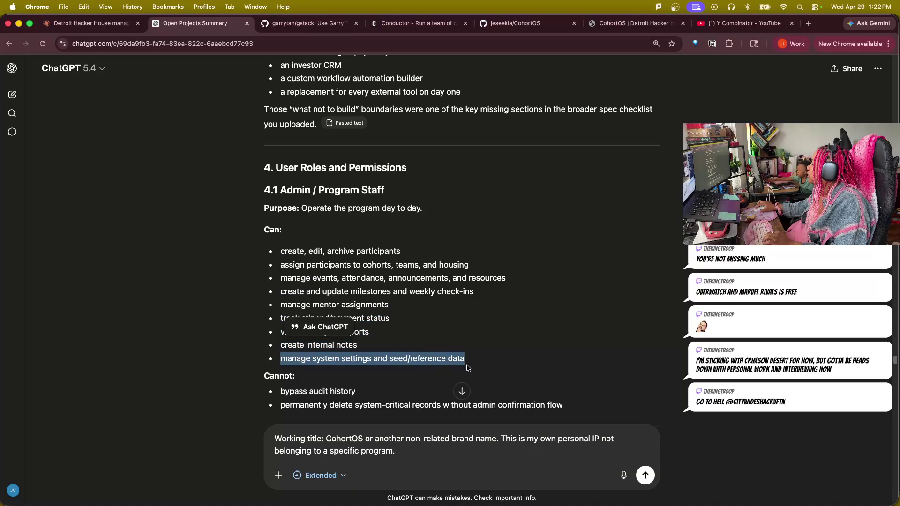
scroll(581, 386, "down", 4)
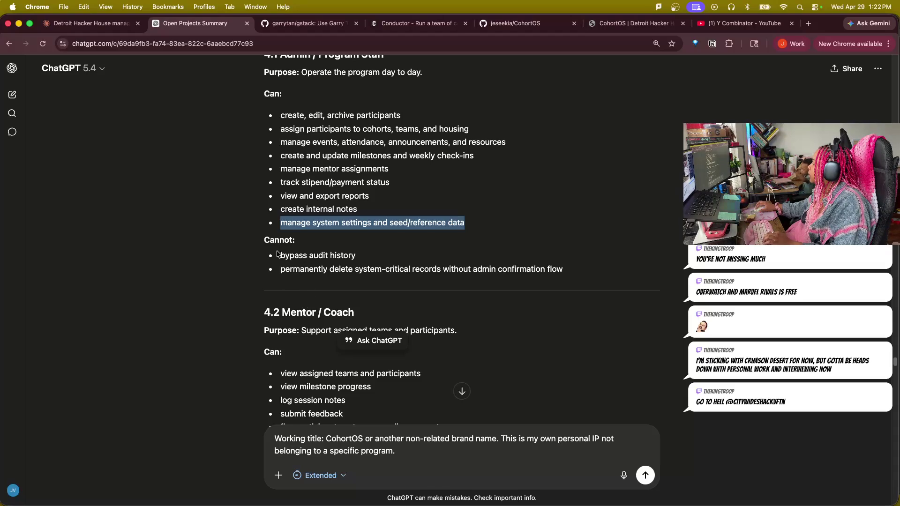
- Mark the admin's prohibited actions, the Mentor / Coach purpose and its Can items: teams, milestones, session notes, feedback, events
mouse_move(278, 255)
left_mouse_down()
mouse_move(354, 256)
mouse_move(302, 269)
mouse_move(599, 275)
left_mouse_up()
scroll(300, 277, "down", 3)
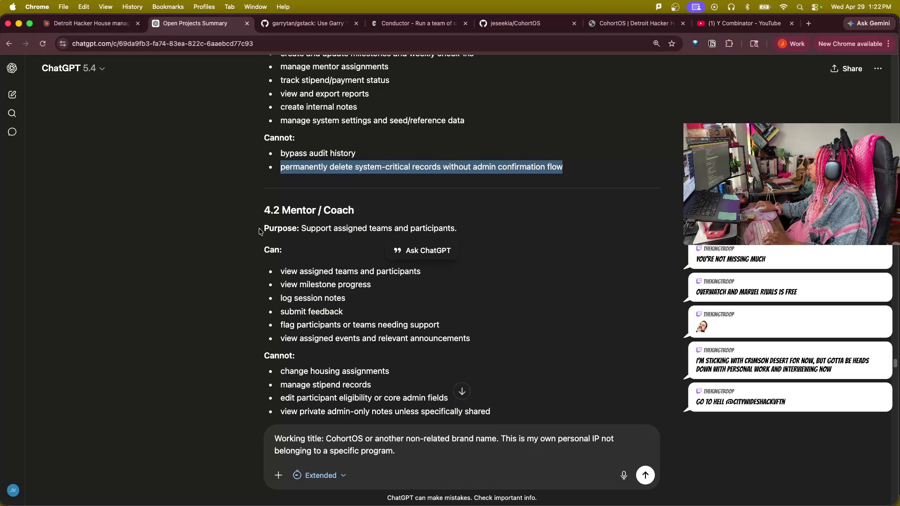
left_click_drag(261, 231, 457, 231)
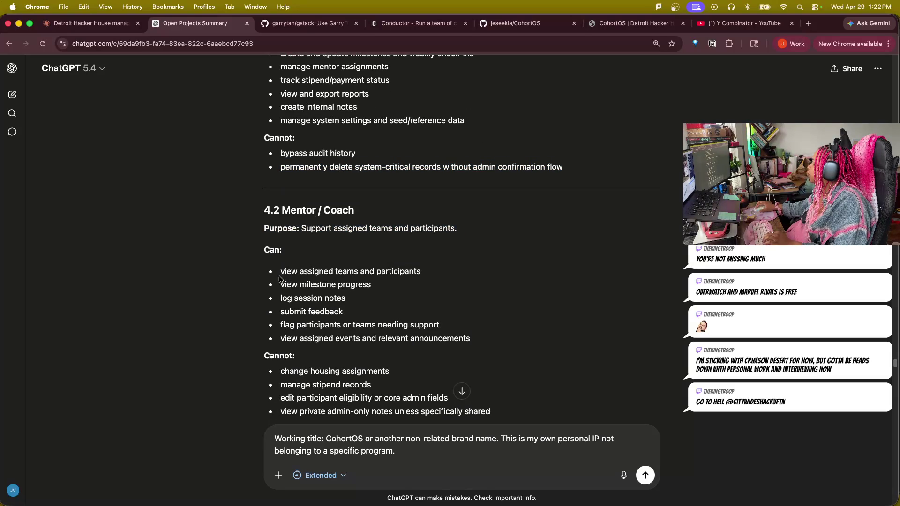
left_click_drag(281, 274, 429, 273)
left_click_drag(280, 286, 373, 285)
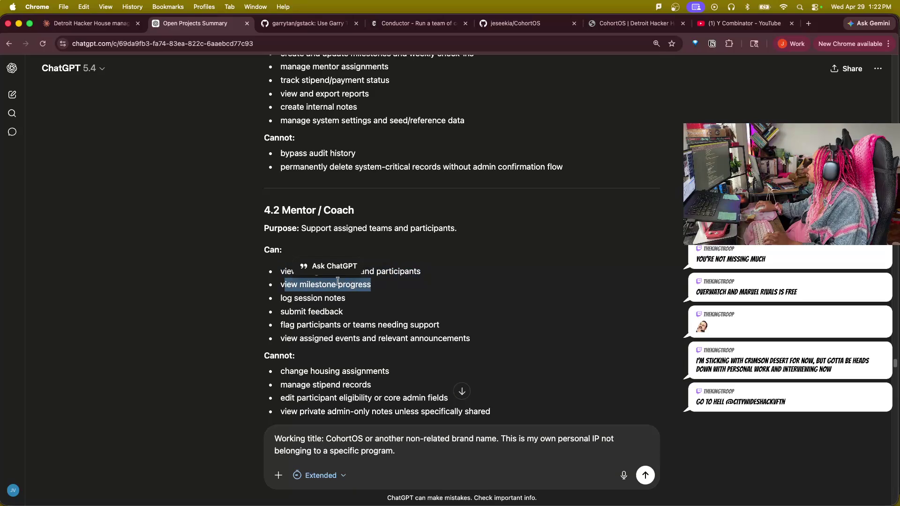
left_click_drag(275, 298, 346, 299)
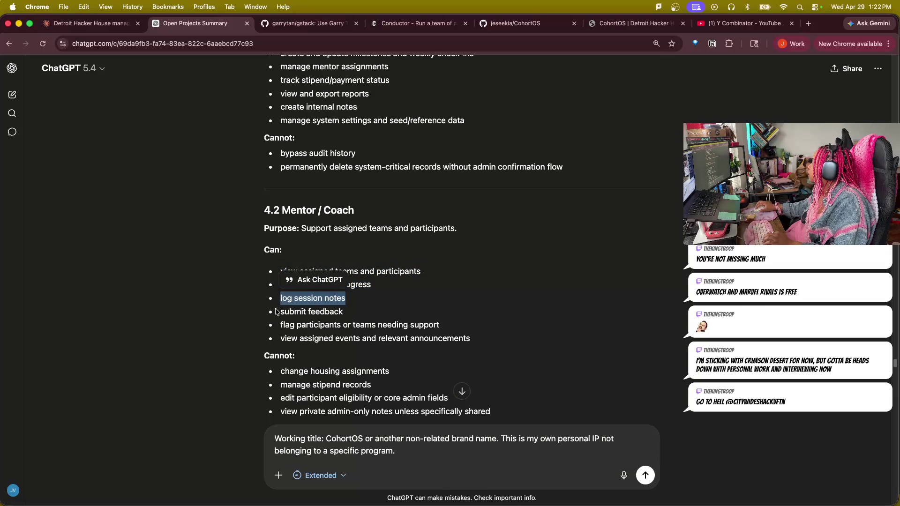
left_click_drag(277, 311, 352, 316)
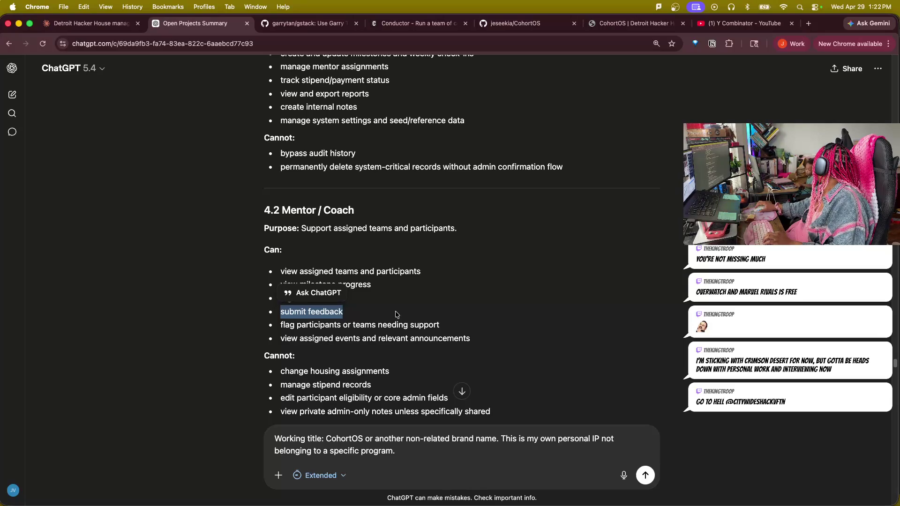
left_click(283, 322)
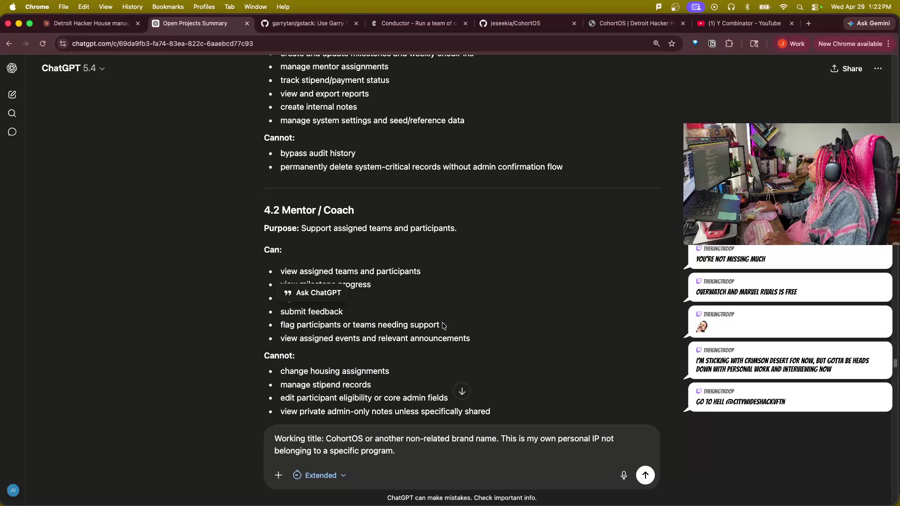
mouse_move(280, 339)
left_mouse_down()
mouse_move(401, 350)
mouse_move(433, 339)
left_mouse_up()
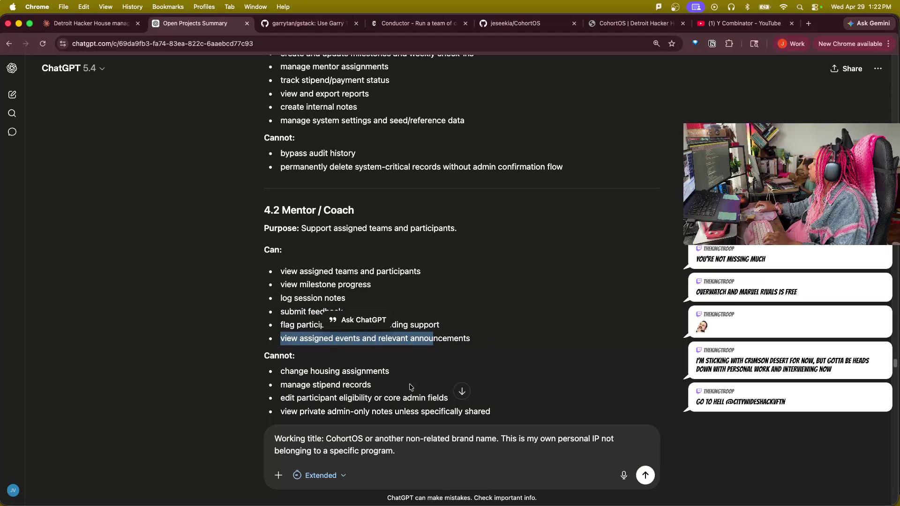
scroll(411, 388, "down", 2)
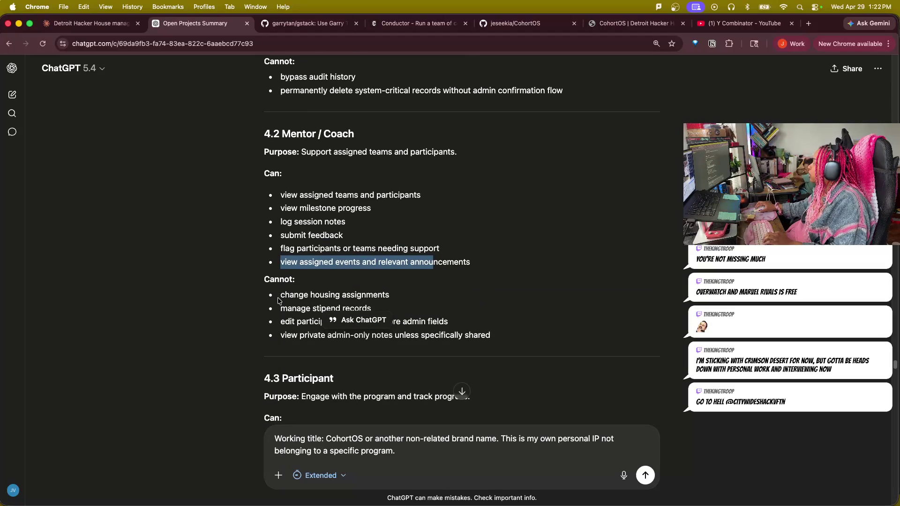
- Mark the Mentor / Coach restrictions — housing, stipends, eligibility, admin-only notes — then switch to the CohortOS GitHub repository
left_click_drag(280, 297, 409, 298)
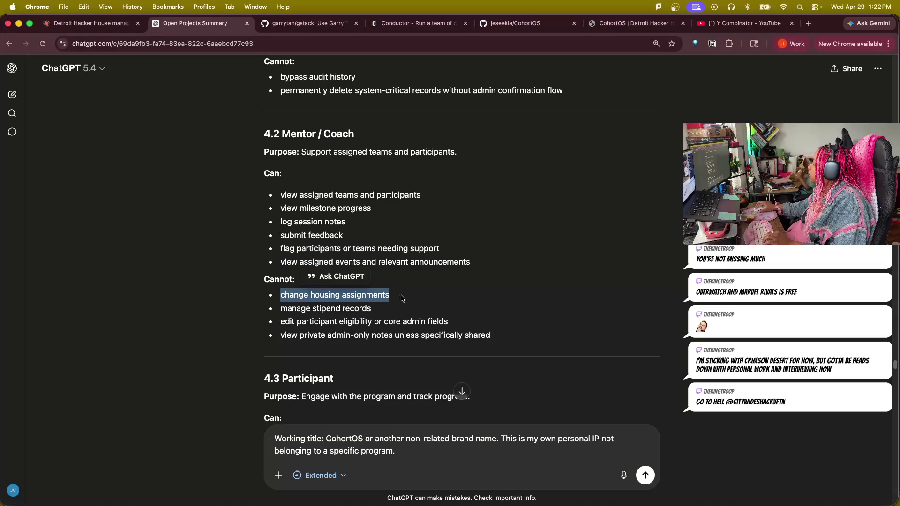
left_click_drag(279, 310, 373, 311)
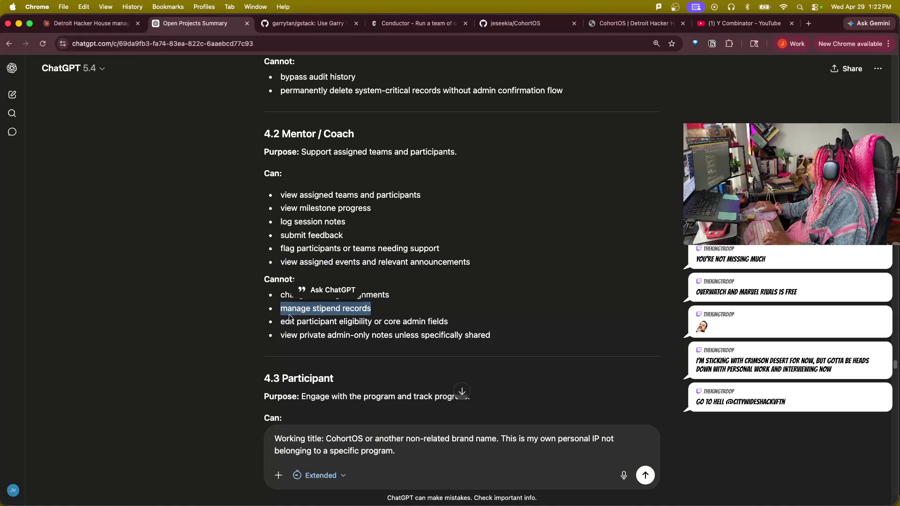
left_click_drag(280, 320, 448, 323)
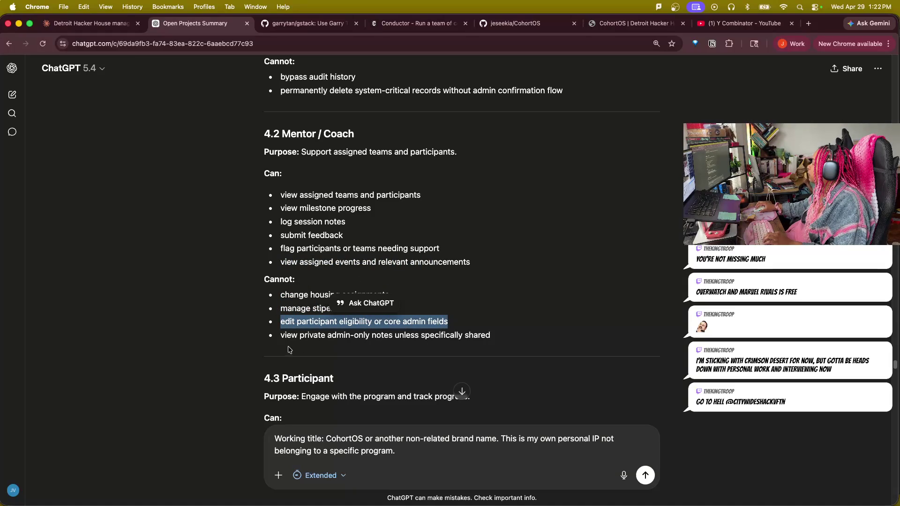
left_click_drag(282, 336, 490, 335)
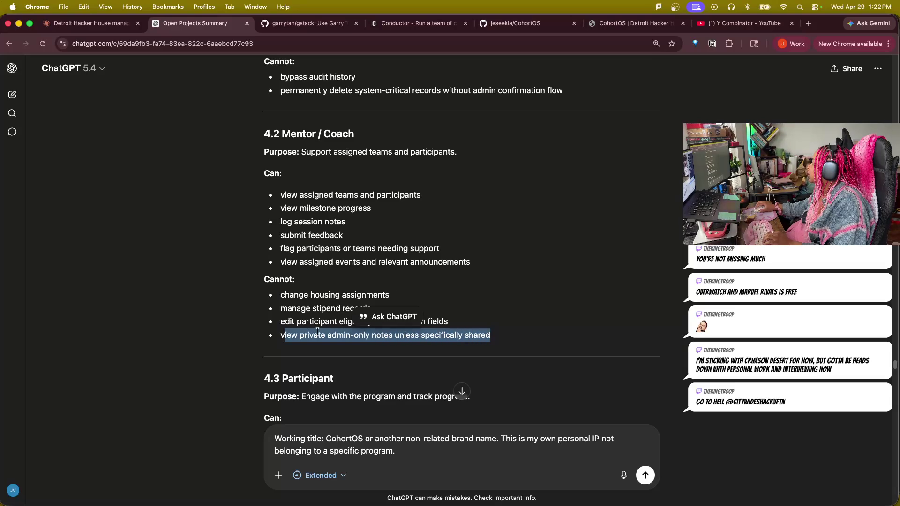
left_click_drag(309, 338, 319, 337)
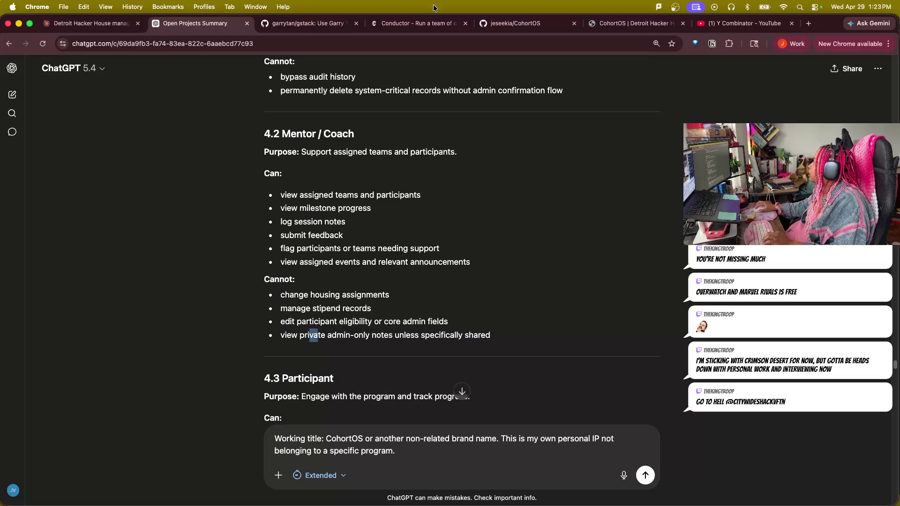
left_click(545, 23)
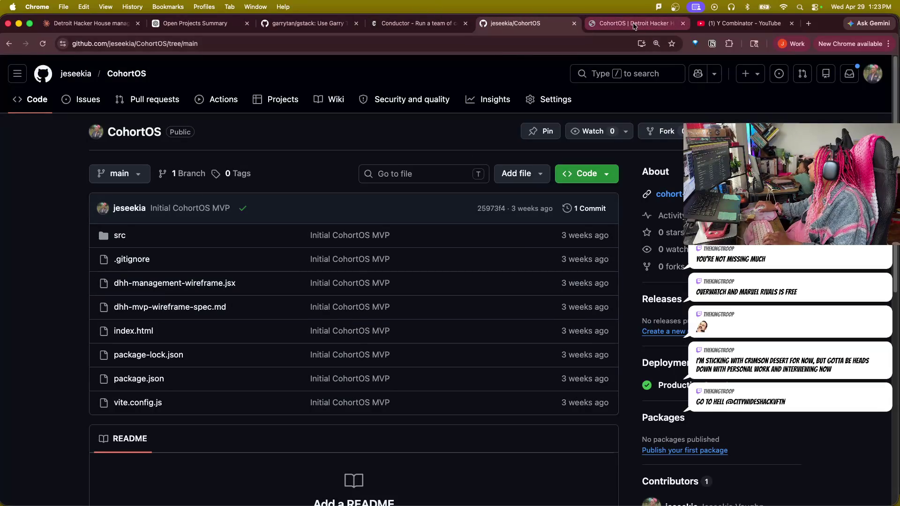
- View the MotorCity Meals team profile in the live CohortOS app, then return to the spec conversation
left_click(633, 24)
scroll(638, 345, "up", 2)
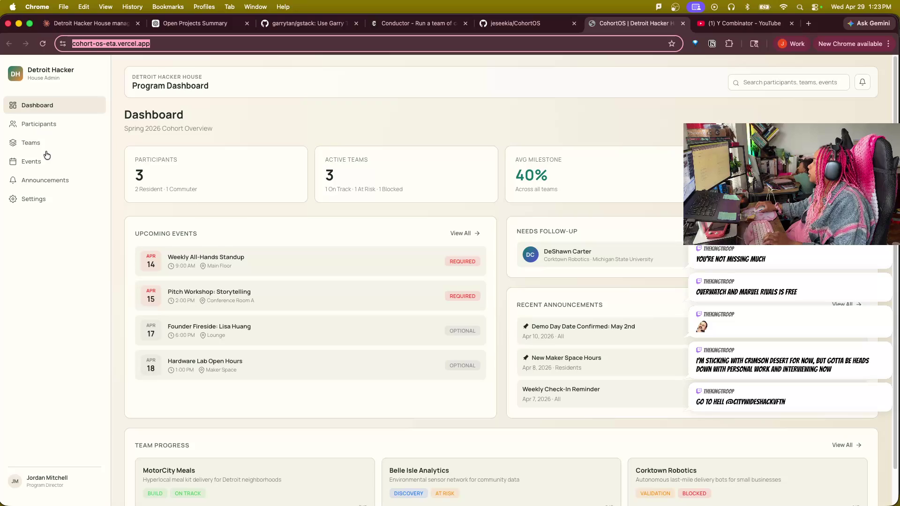
left_click(42, 147)
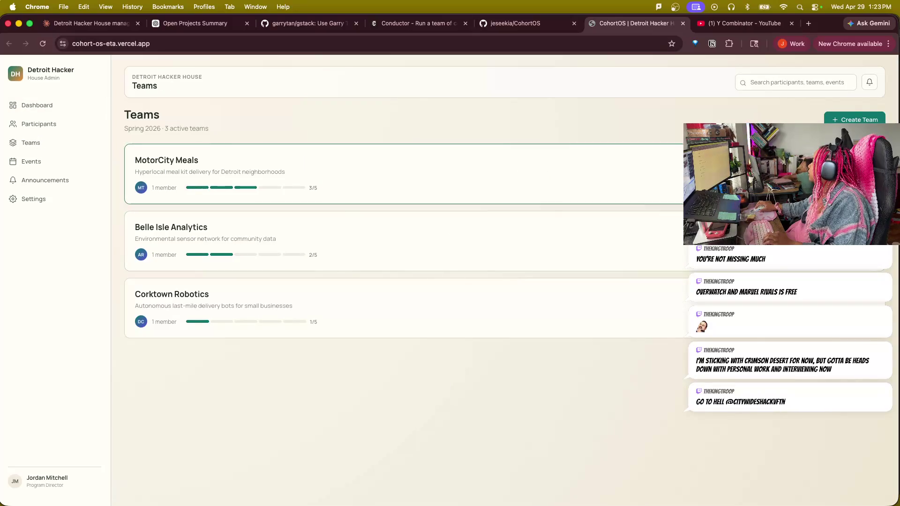
left_click(543, 171)
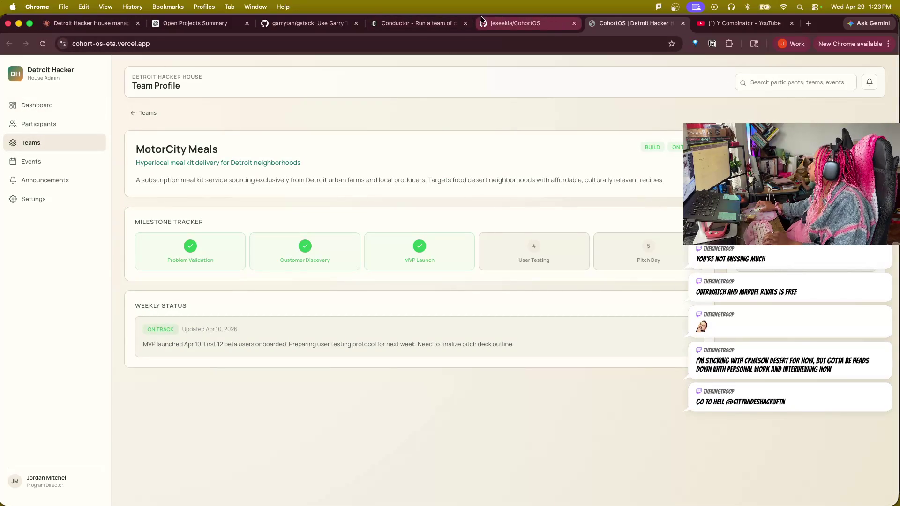
left_click(197, 23)
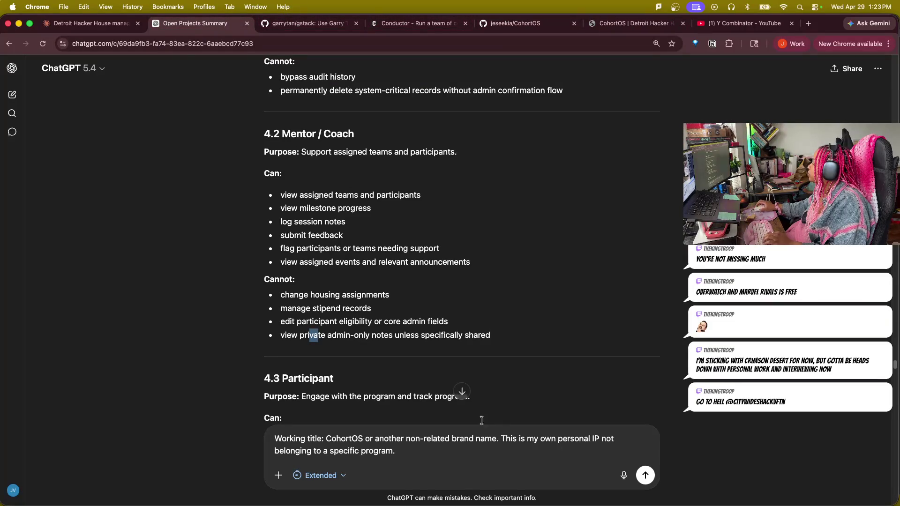
scroll(492, 408, "down", 3)
scroll(273, 234, "down", 2)
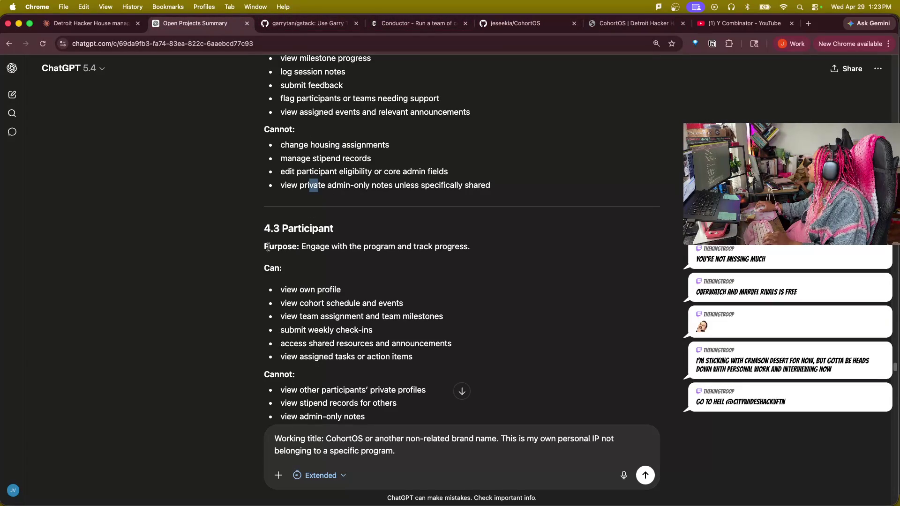
left_click_drag(267, 246, 470, 248)
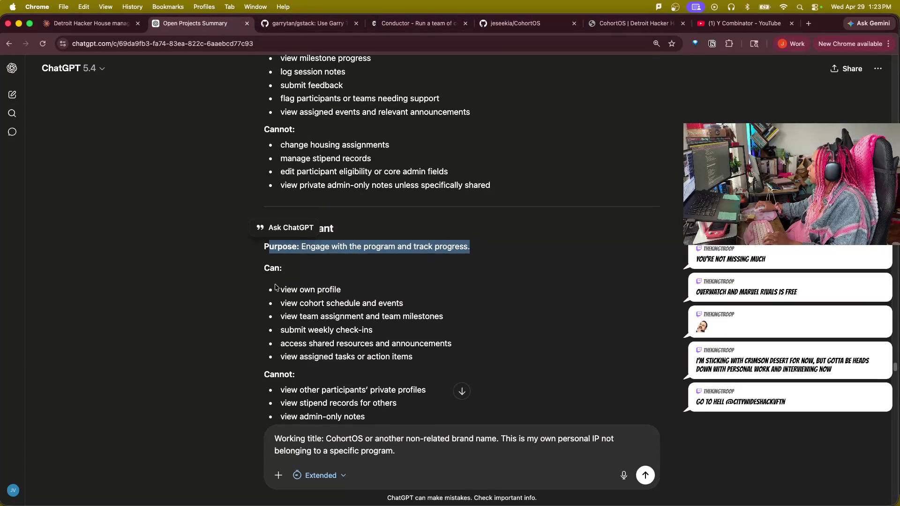
left_click(199, 255)
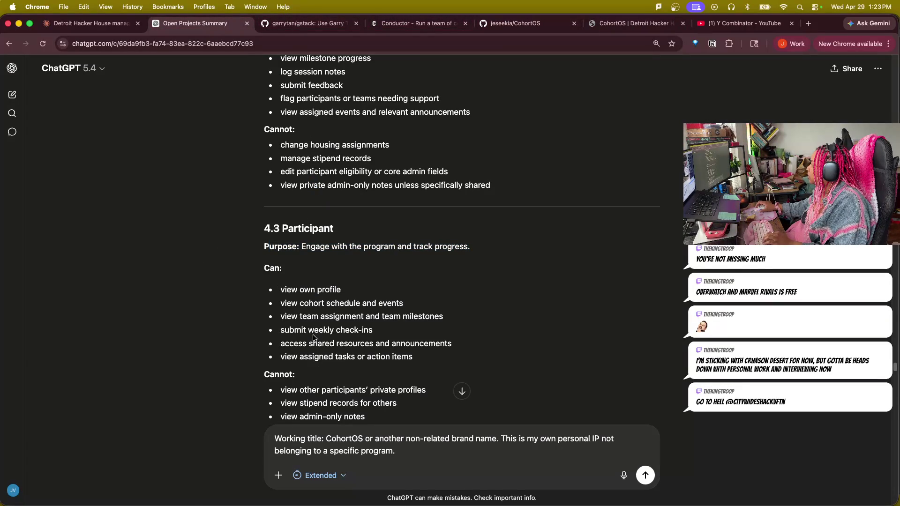
scroll(314, 339, "down", 2)
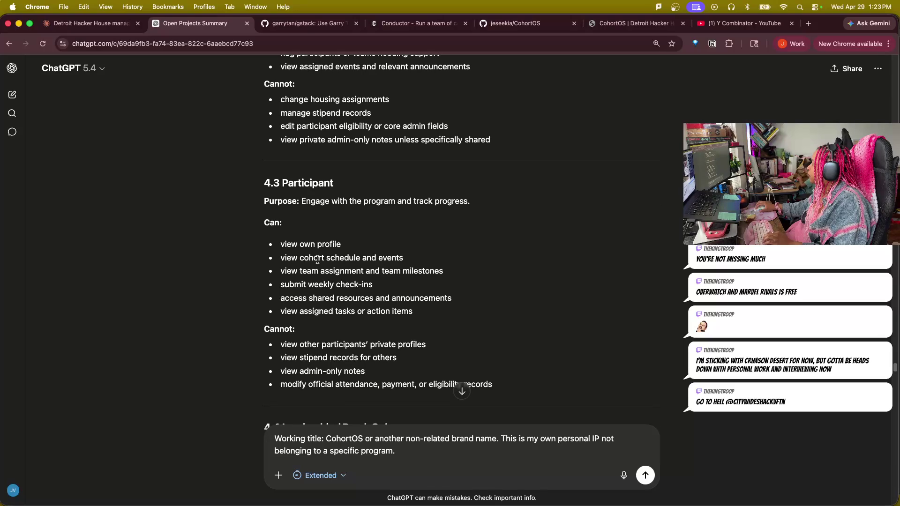
left_click_drag(301, 270, 443, 271)
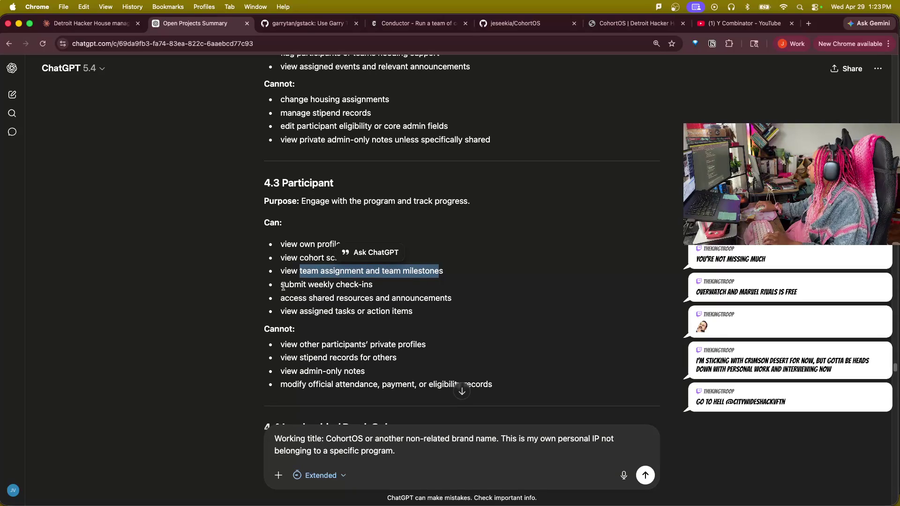
left_click(320, 282)
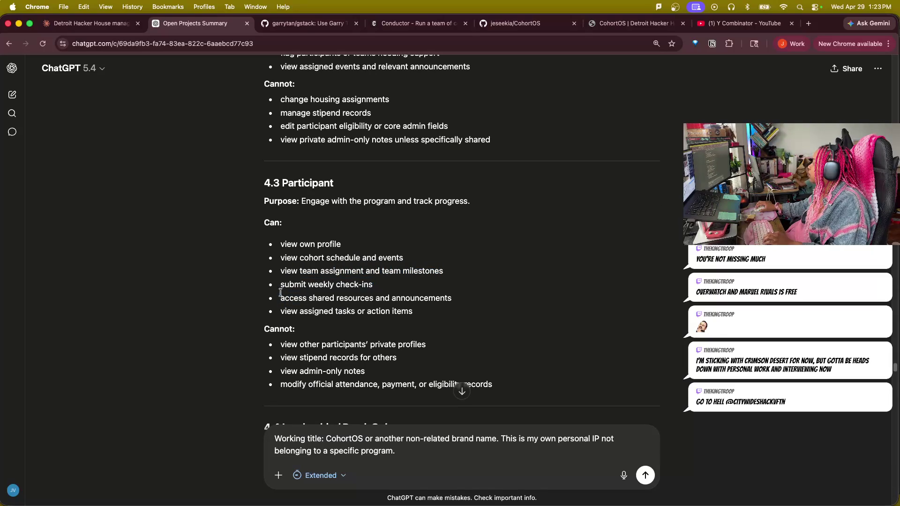
left_click_drag(377, 287, 280, 285)
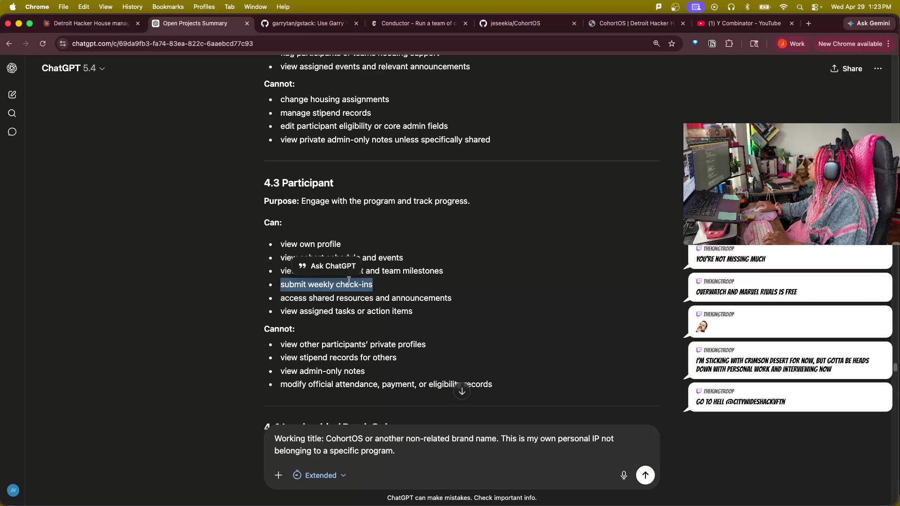
left_click_drag(280, 298, 456, 298)
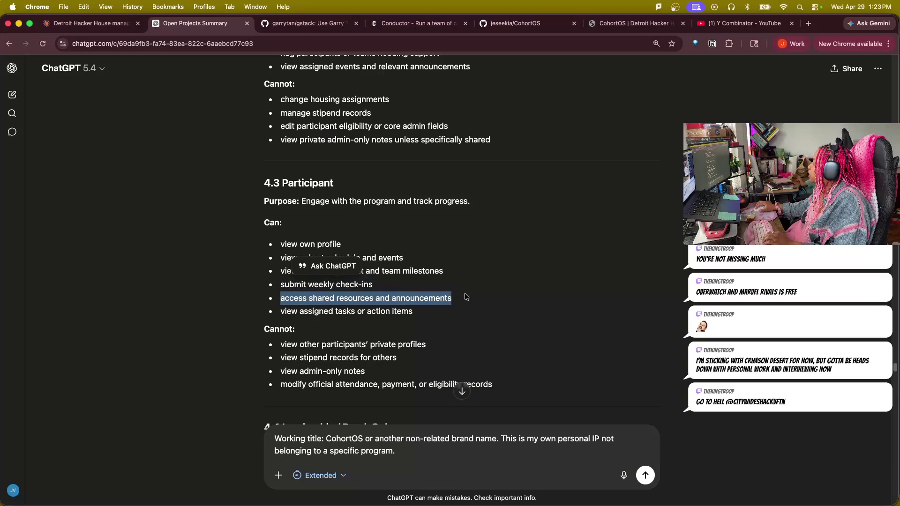
left_click_drag(281, 311, 417, 312)
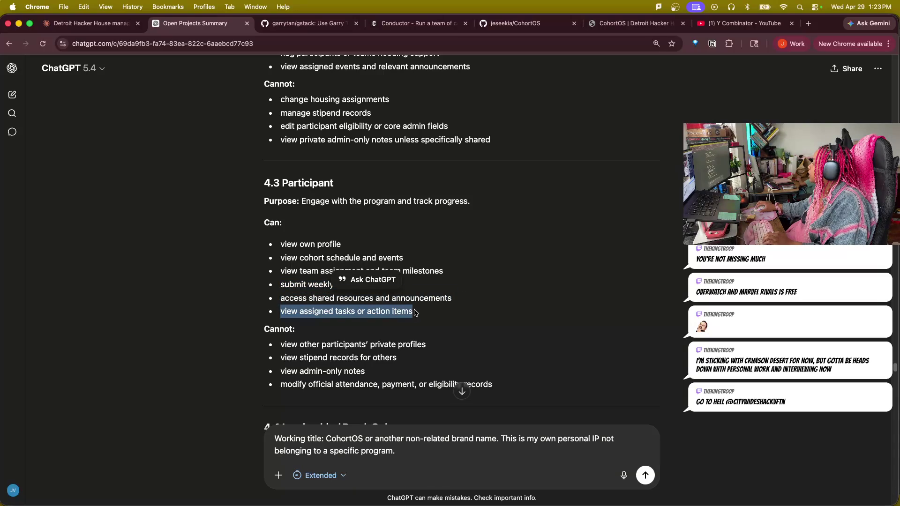
scroll(419, 309, "down", 1)
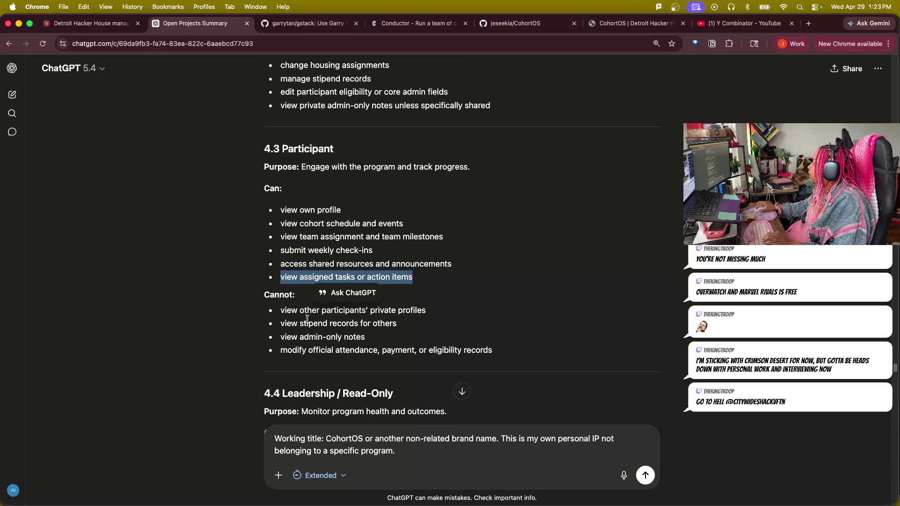
left_click_drag(313, 310, 426, 311)
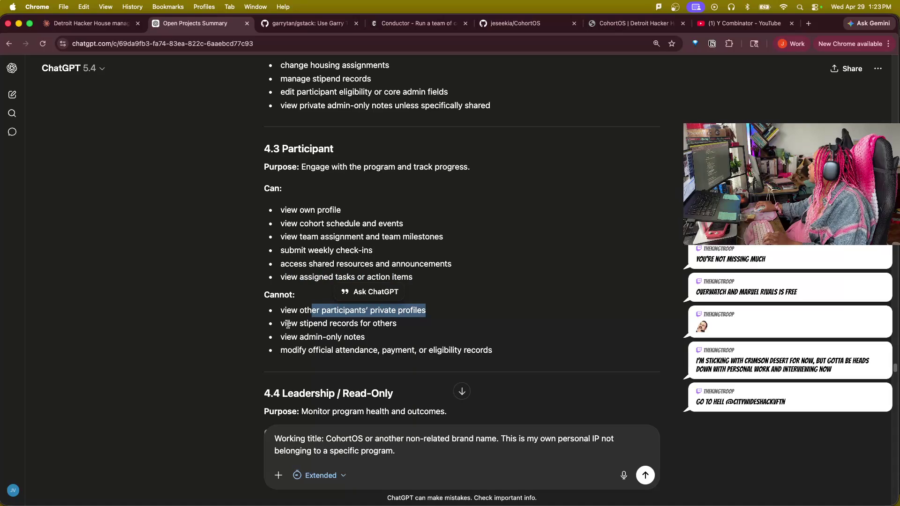
mouse_move(281, 324)
left_mouse_down()
mouse_move(404, 325)
mouse_move(275, 334)
mouse_move(273, 317)
mouse_move(277, 326)
left_mouse_up()
left_click(304, 342)
left_click_drag(373, 337, 265, 338)
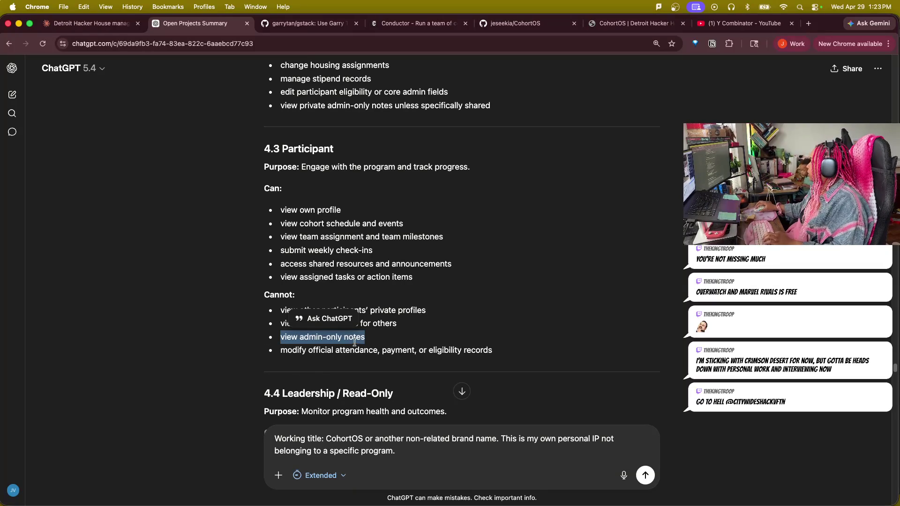
left_click(368, 347)
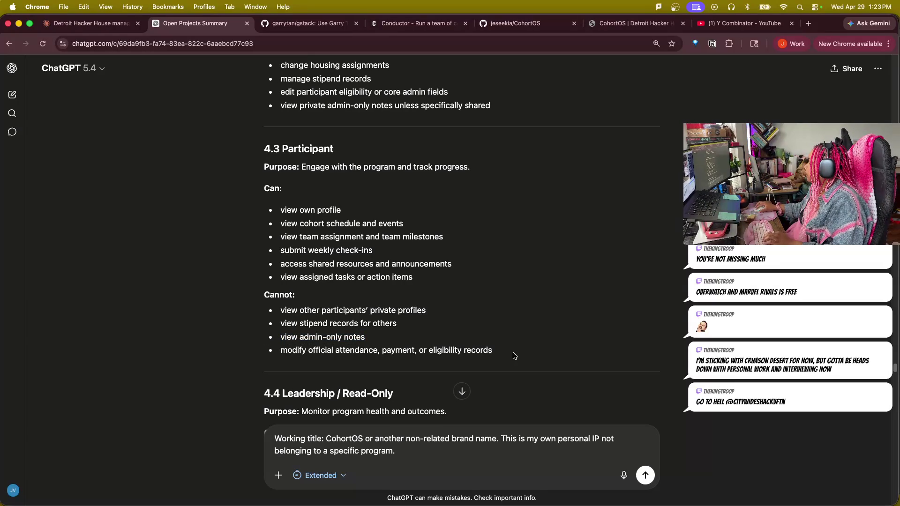
scroll(543, 375, "down", 5)
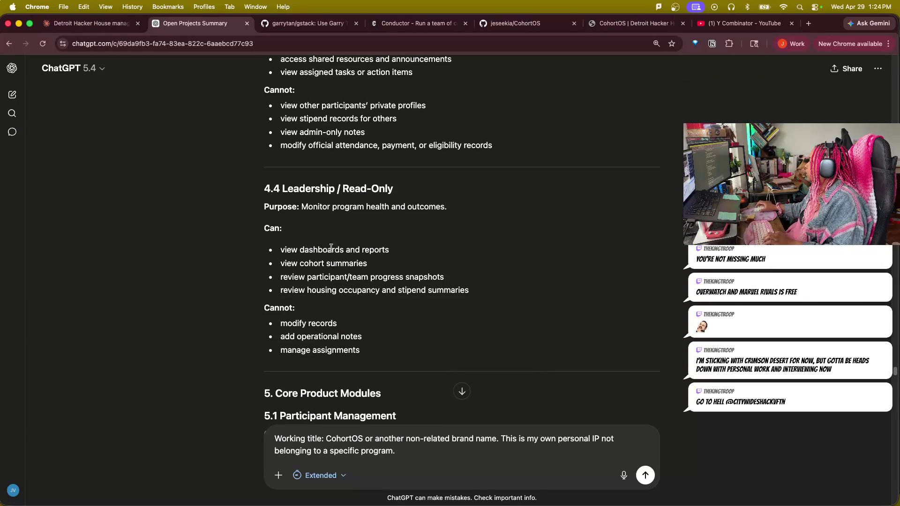
left_click_drag(298, 191, 396, 192)
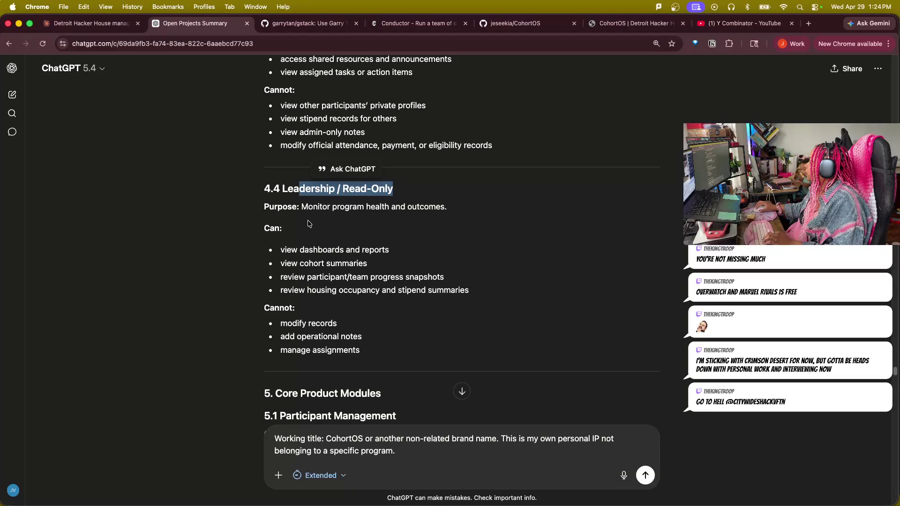
left_click_drag(301, 206, 447, 207)
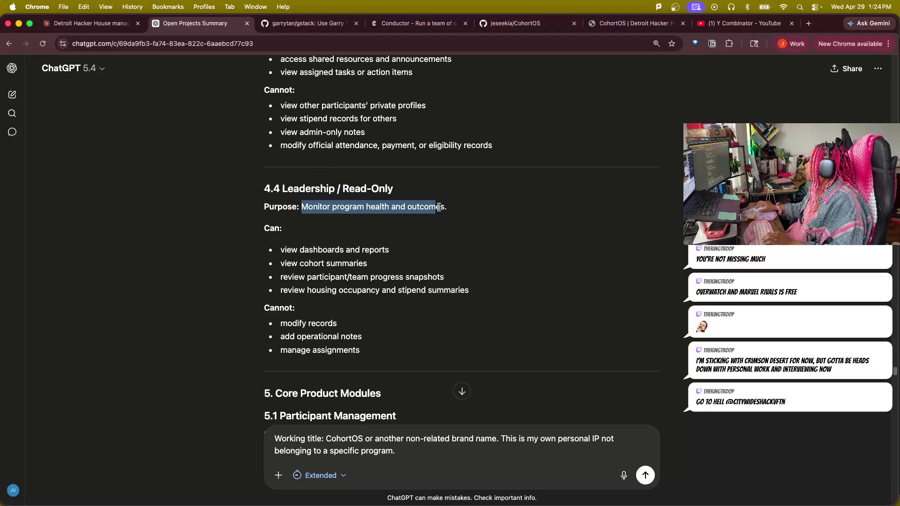
left_click_drag(277, 261, 386, 265)
left_click_drag(275, 280, 451, 280)
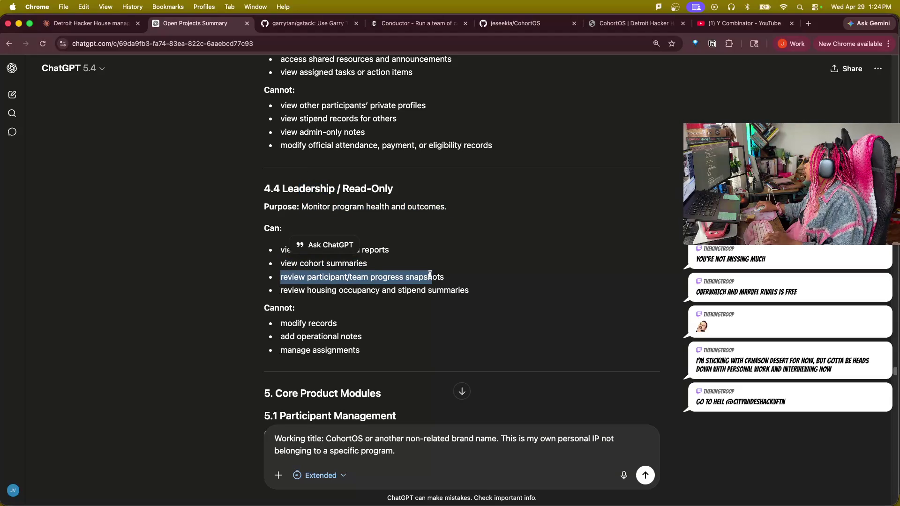
left_click_drag(287, 290, 467, 300)
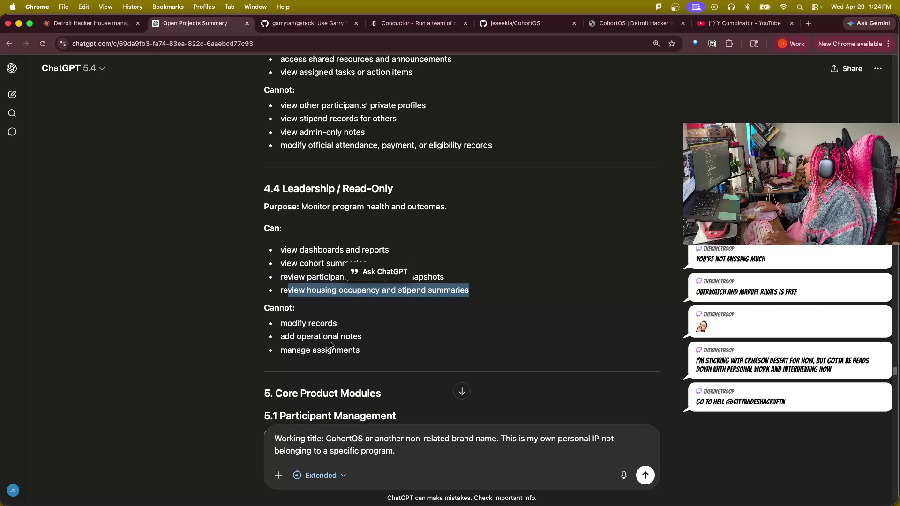
left_click(276, 320)
left_click_drag(281, 336, 356, 338)
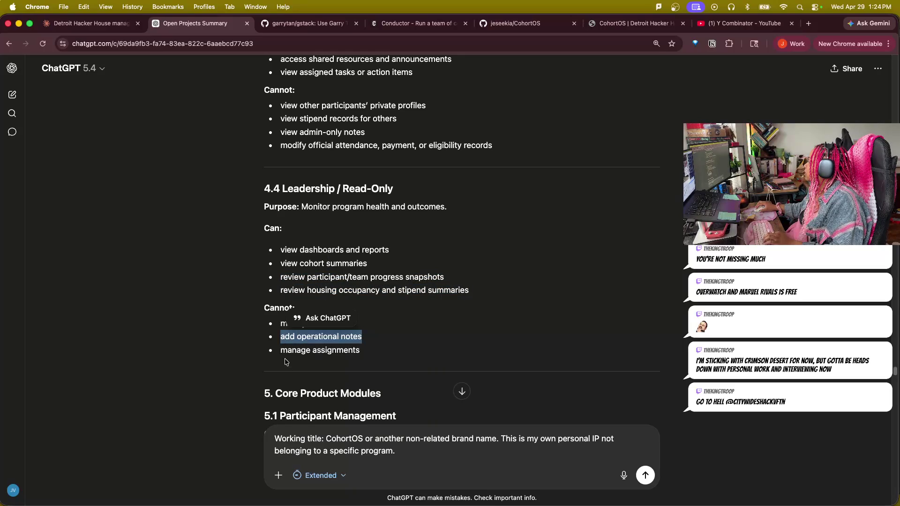
left_click_drag(287, 350, 389, 371)
scroll(390, 372, "down", 5)
left_click_drag(264, 220, 464, 240)
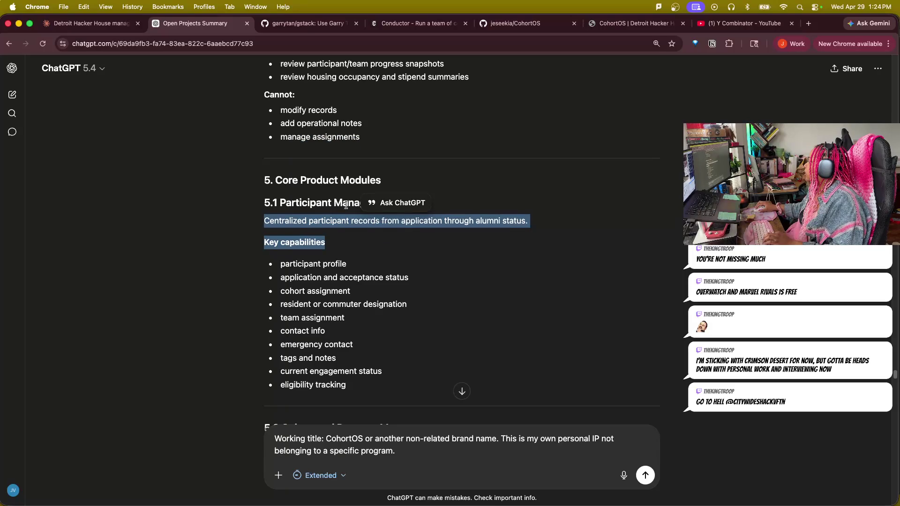
- Mark the Mentor / Coach Management summary line and the mentor directory capability while reading
left_click(503, 358)
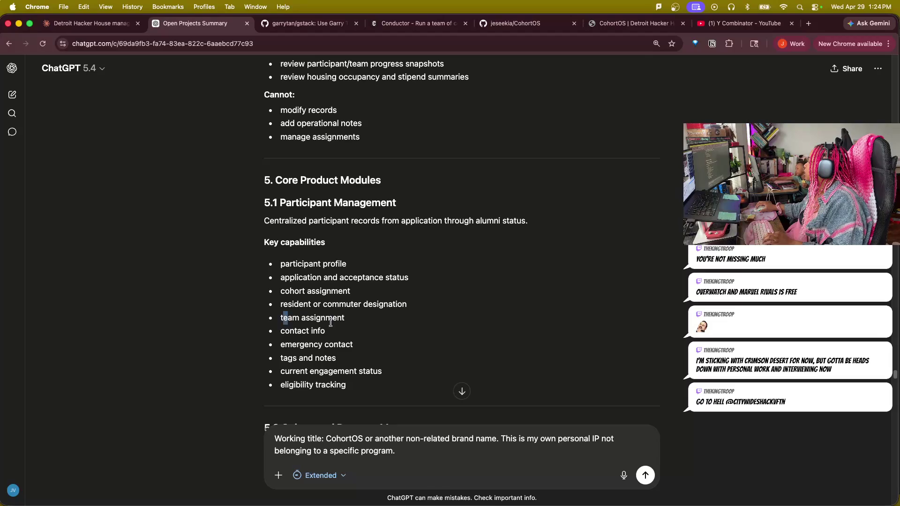
scroll(460, 393, "down", 1)
scroll(557, 368, "down", 3)
scroll(549, 350, "down", 3)
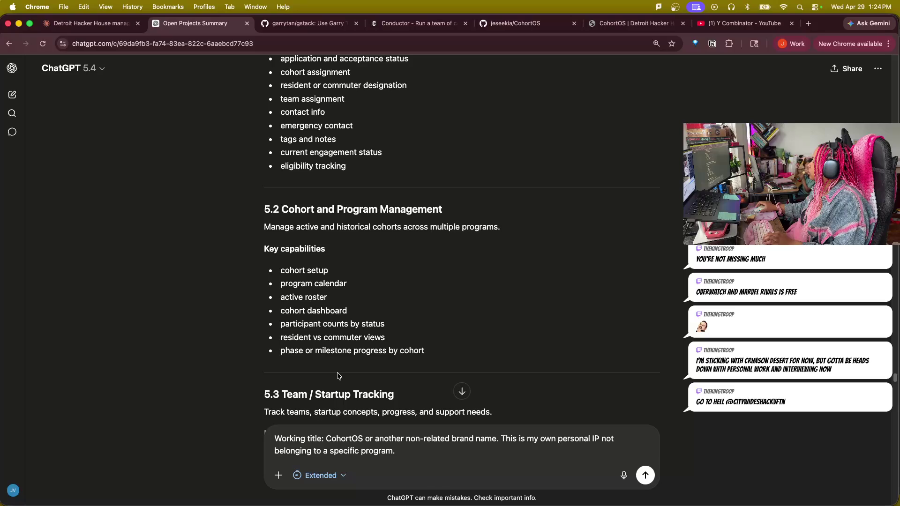
scroll(338, 378, "down", 1)
scroll(338, 378, "down", 1)
scroll(338, 378, "down", 2)
scroll(338, 381, "down", 1)
scroll(338, 382, "down", 1)
scroll(338, 383, "down", 1)
scroll(345, 380, "down", 1)
scroll(352, 378, "down", 1)
scroll(352, 377, "down", 1)
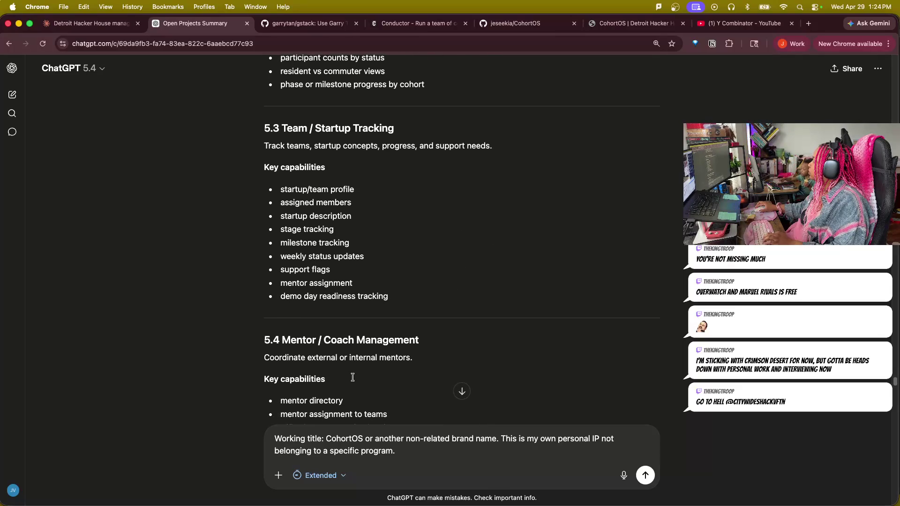
scroll(355, 380, "down", 1)
scroll(355, 380, "down", 1)
scroll(356, 380, "down", 2)
scroll(357, 379, "down", 1)
scroll(357, 376, "down", 1)
scroll(356, 377, "down", 1)
scroll(344, 377, "down", 1)
scroll(351, 369, "down", 1)
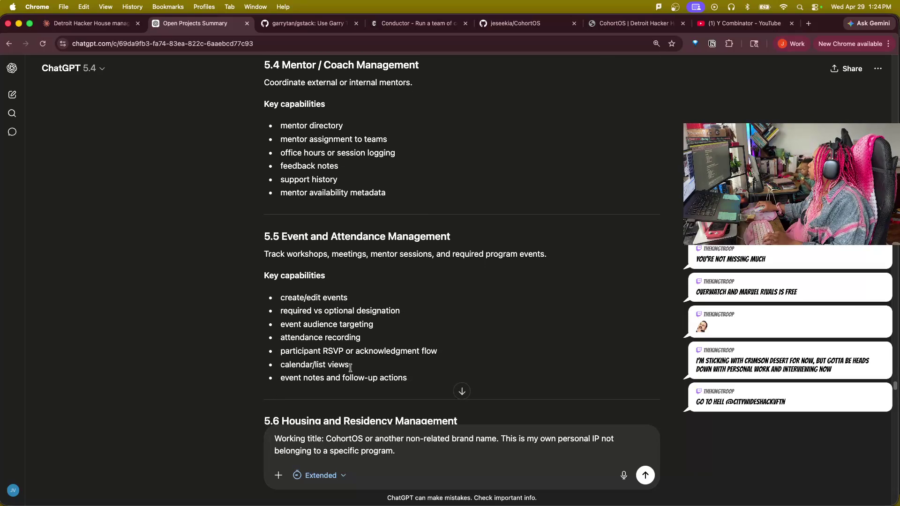
scroll(351, 369, "down", 1)
scroll(350, 367, "down", 1)
scroll(351, 368, "down", 1)
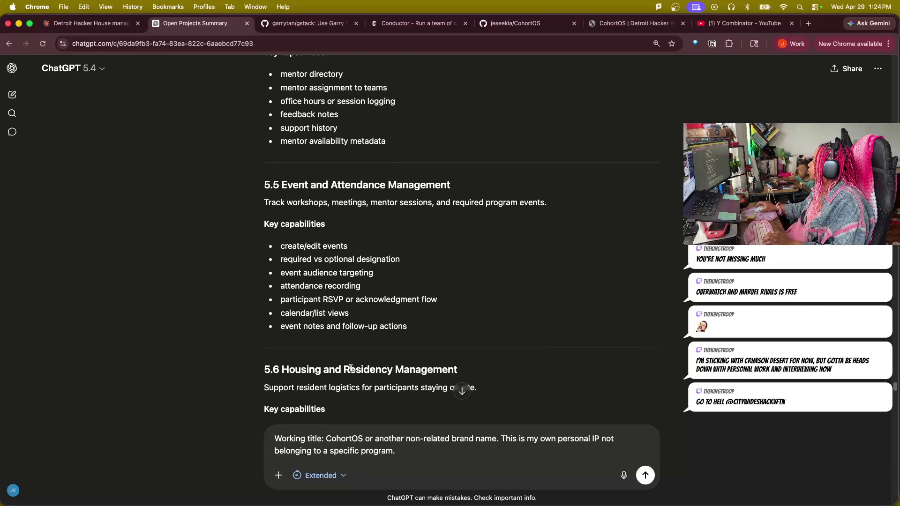
scroll(350, 367, "down", 1)
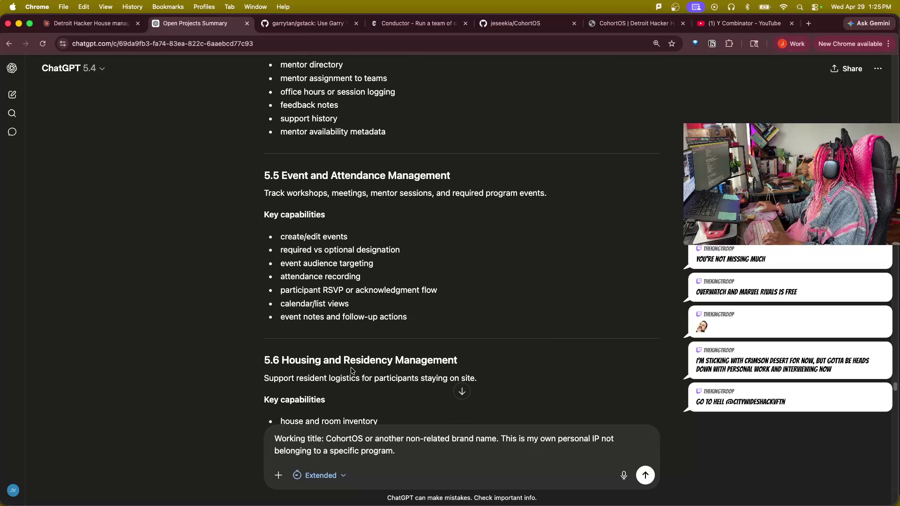
scroll(351, 369, "up", 5)
left_click_drag(261, 188, 415, 194)
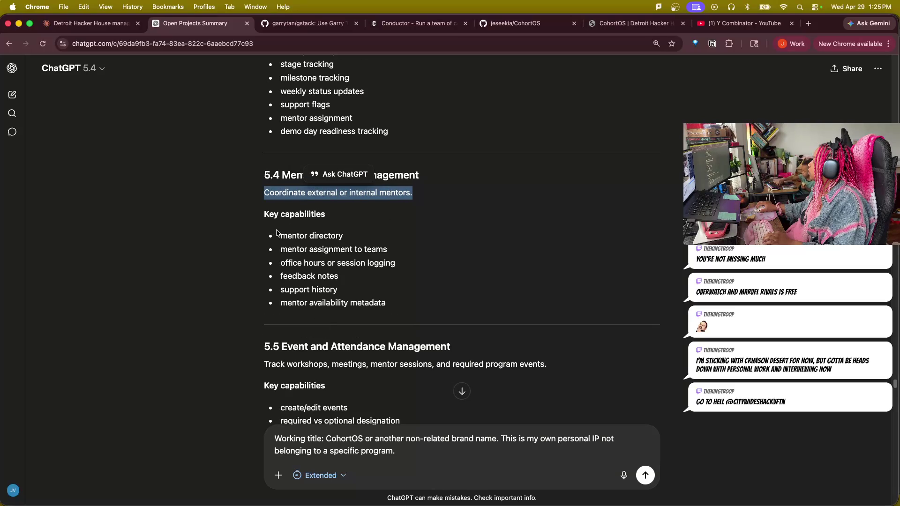
left_click_drag(276, 233, 348, 236)
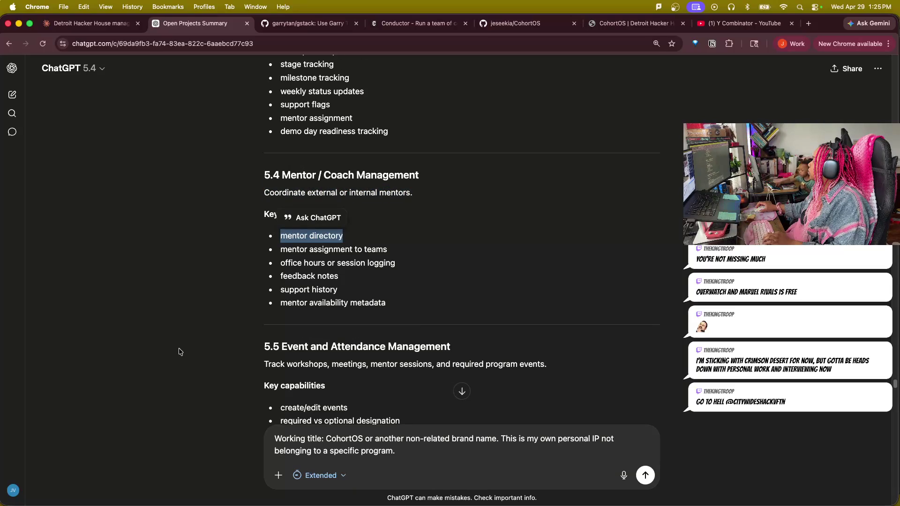
scroll(180, 352, "down", 1)
scroll(169, 354, "down", 1)
left_click(160, 337)
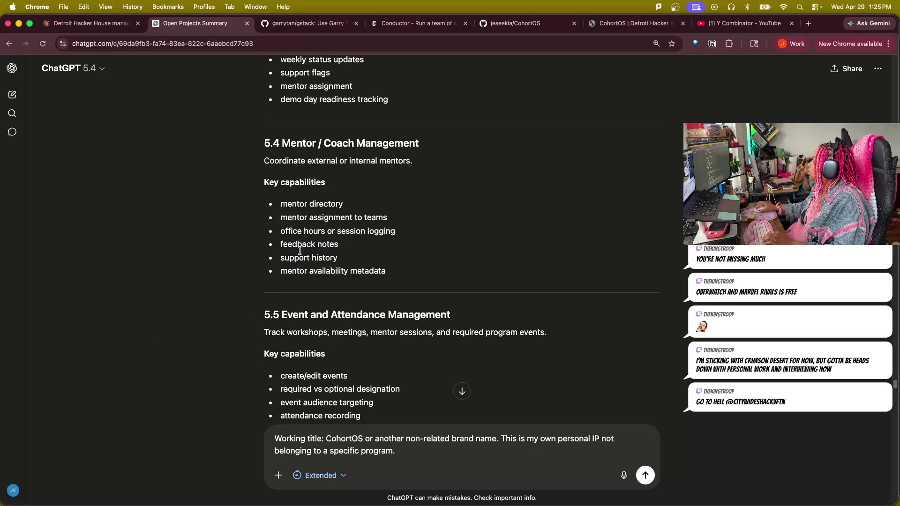
scroll(225, 402, "down", 3)
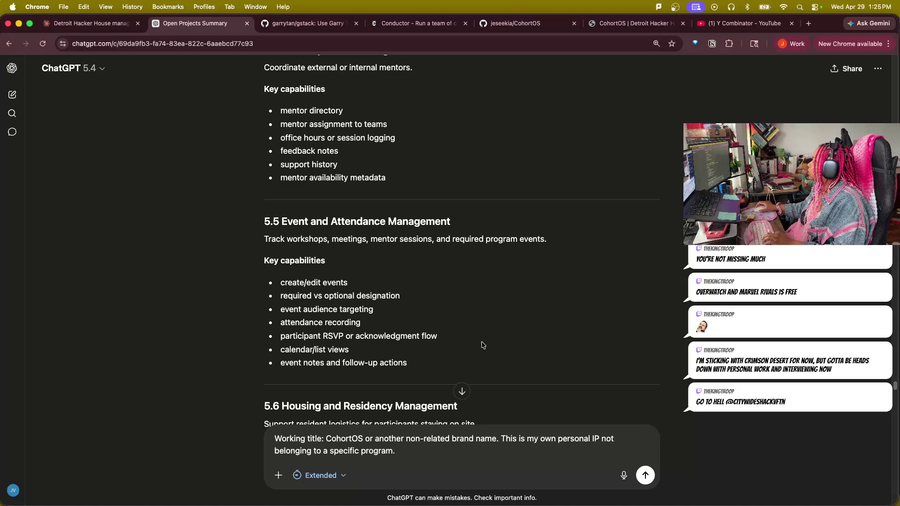
scroll(207, 390, "down", 3)
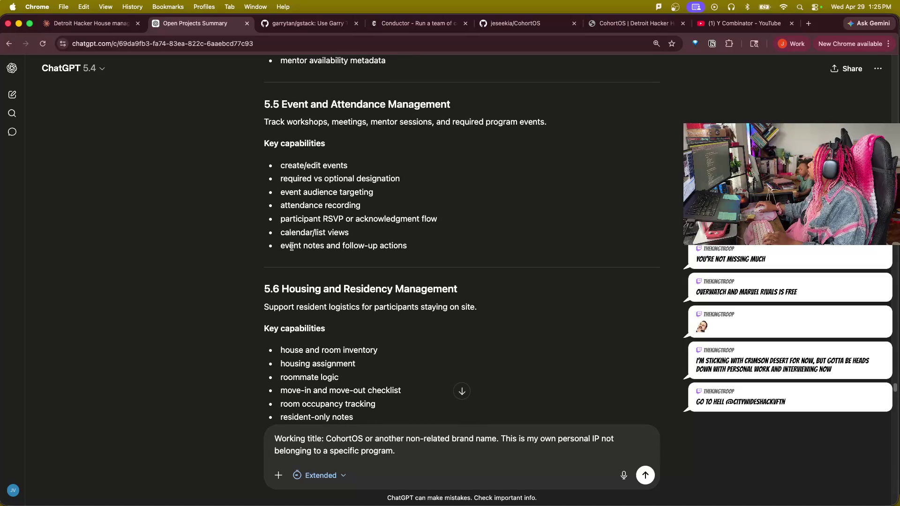
- Mark the event capabilities: participant RSVP, attendance recording, event notes and follow-up actions
left_click_drag(290, 219, 434, 219)
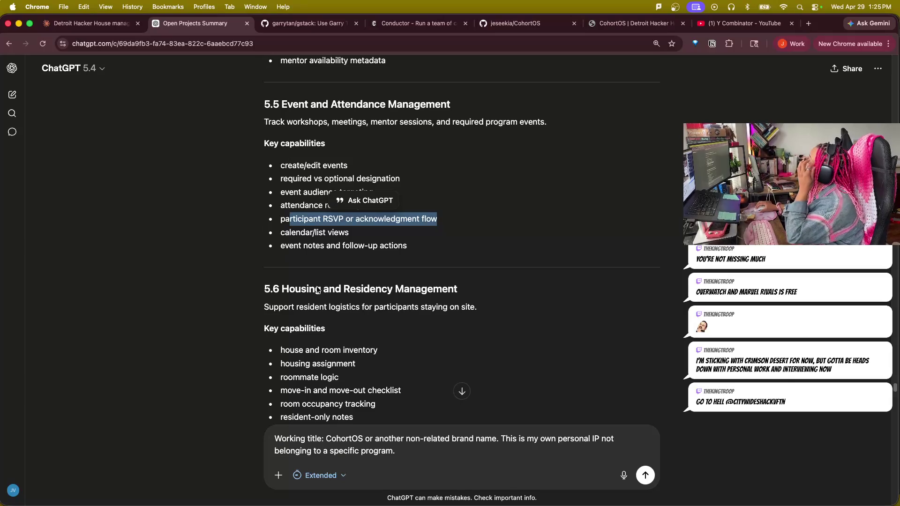
left_click(310, 203)
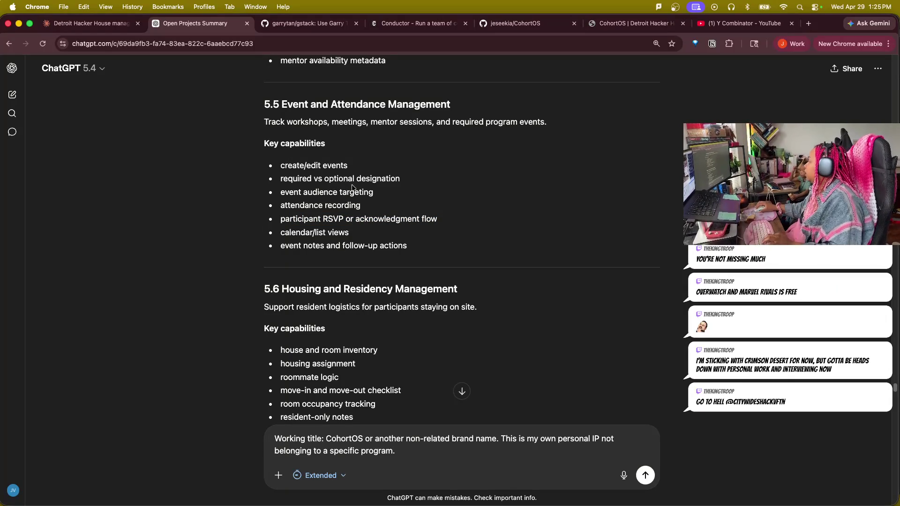
left_click_drag(360, 204, 248, 205)
left_click_drag(247, 246, 408, 245)
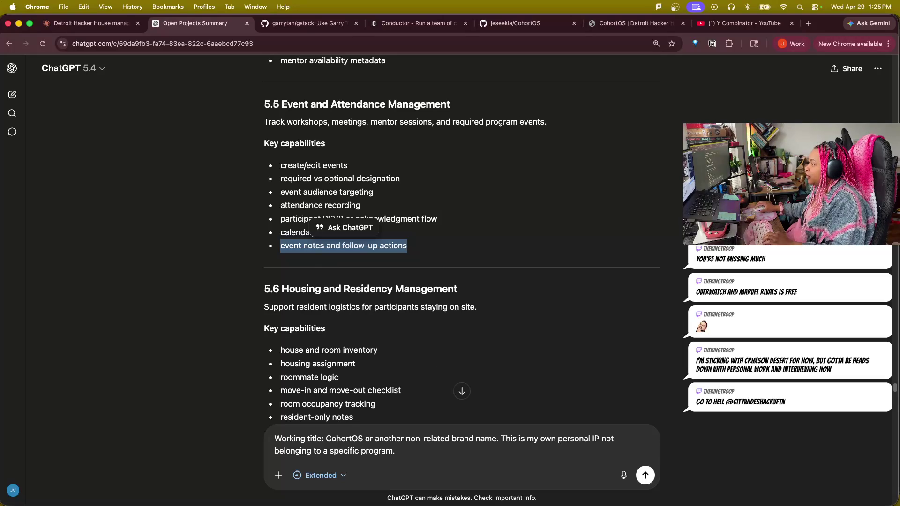
scroll(297, 354, "down", 2)
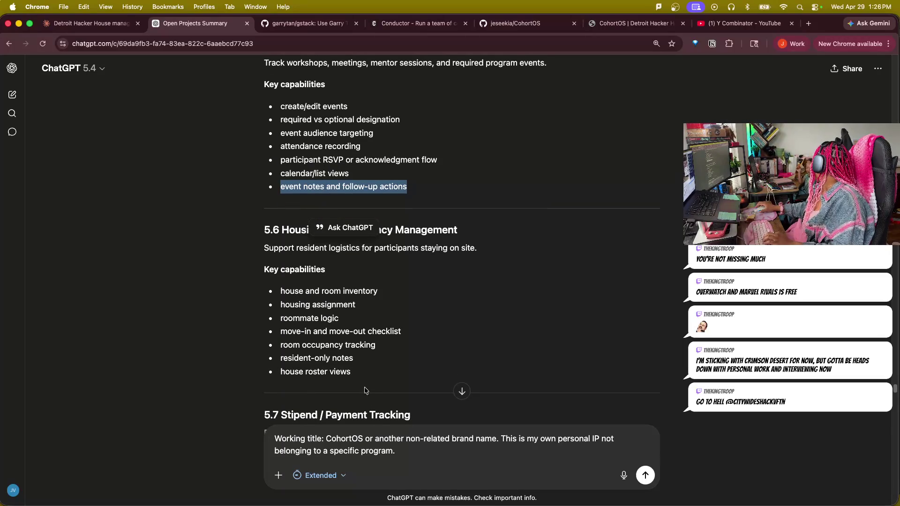
scroll(336, 324, "down", 1)
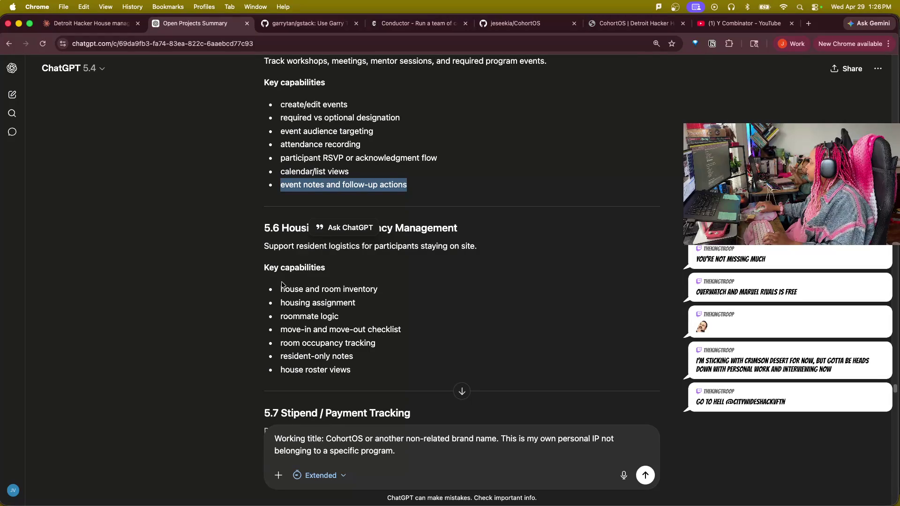
- Mark the housing capabilities: room inventory, assignments, roommate logic, move-in checklists, occupancy, resident notes, house rosters
left_click_drag(279, 291, 374, 290)
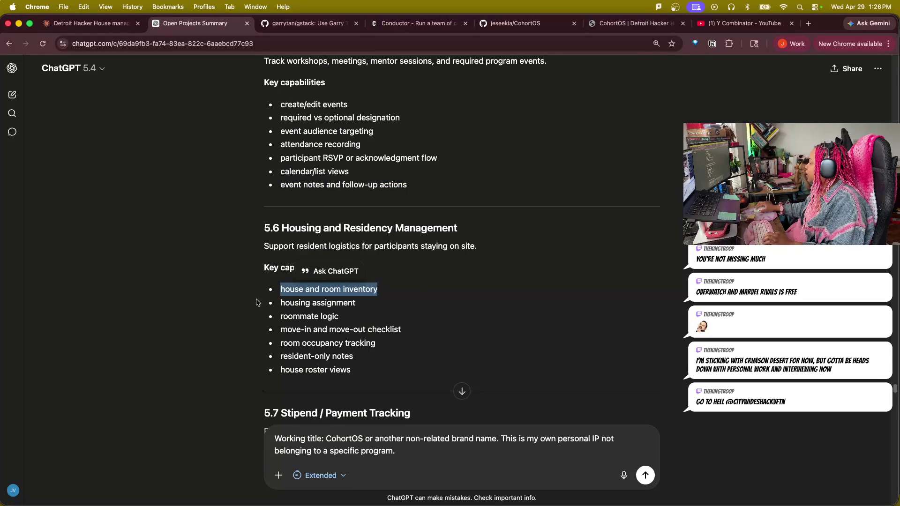
left_click_drag(280, 303, 359, 303)
left_click_drag(280, 317, 341, 316)
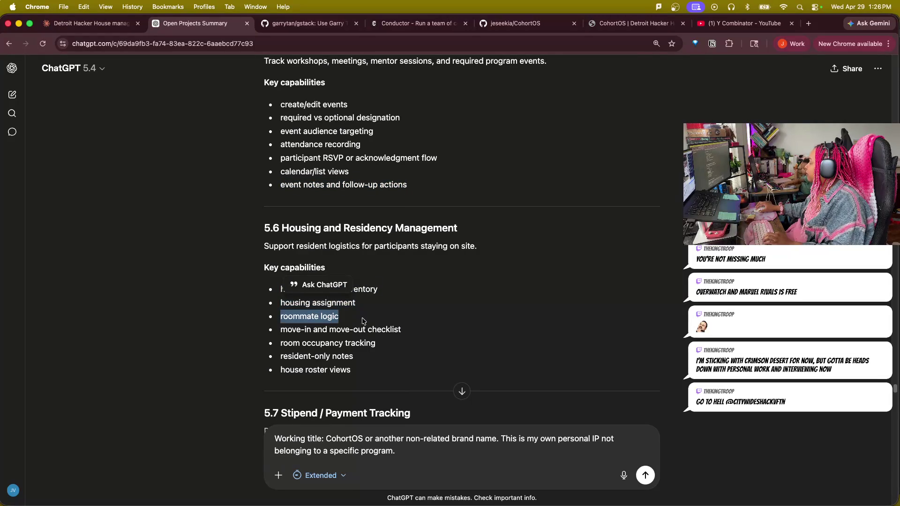
left_click_drag(279, 330, 405, 331)
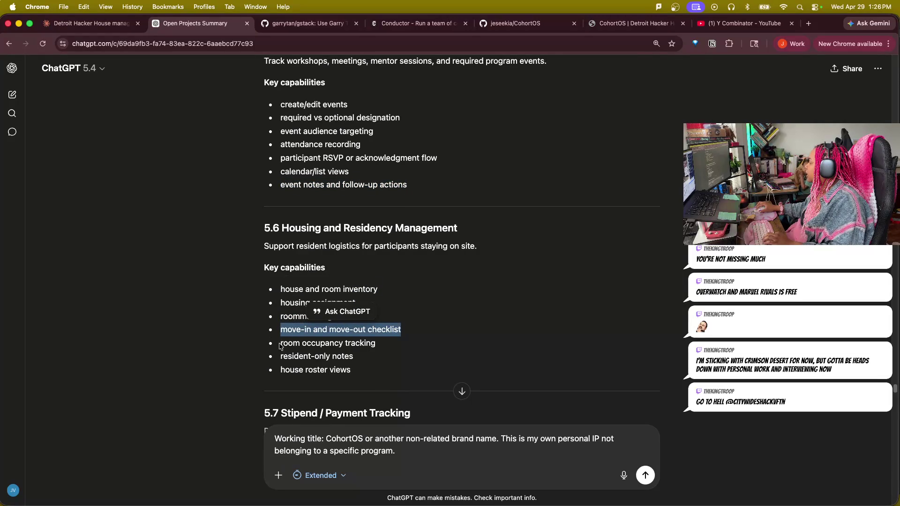
left_click_drag(279, 345, 381, 344)
left_click_drag(280, 358, 377, 359)
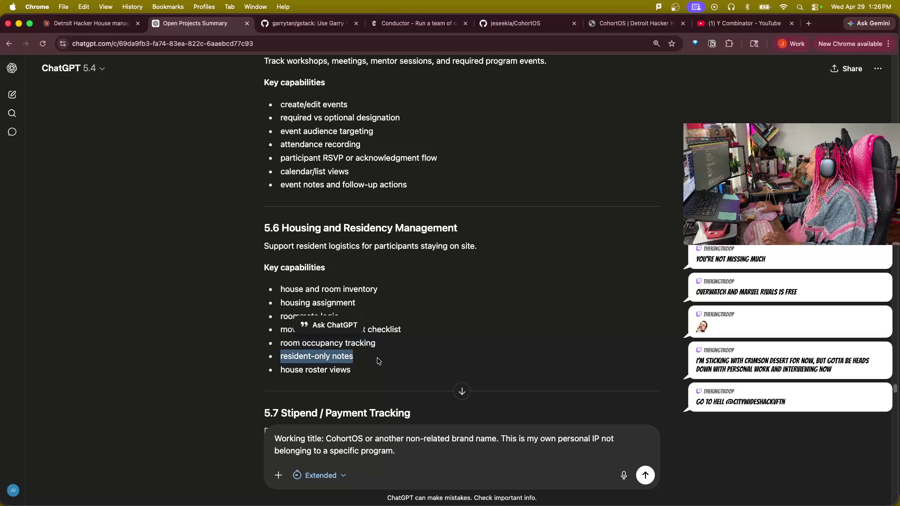
left_click_drag(280, 370, 380, 377)
scroll(396, 372, "down", 3)
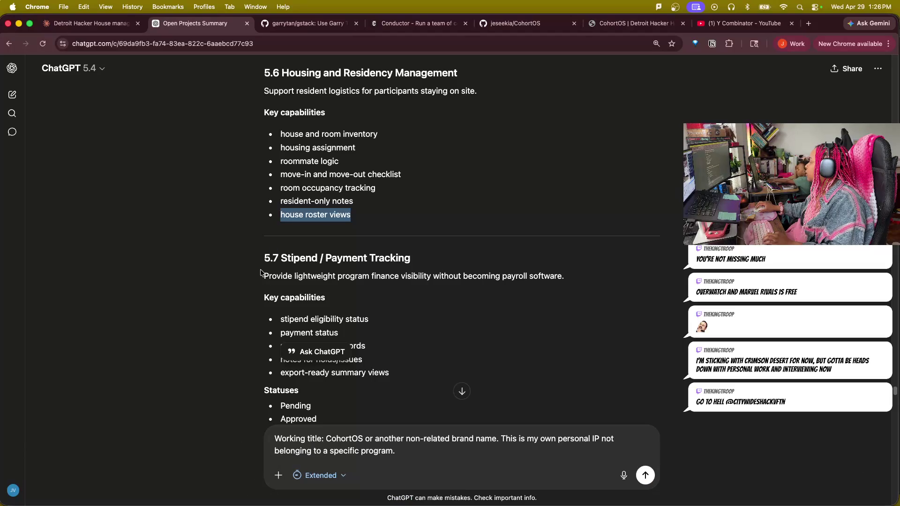
left_click_drag(261, 273, 566, 281)
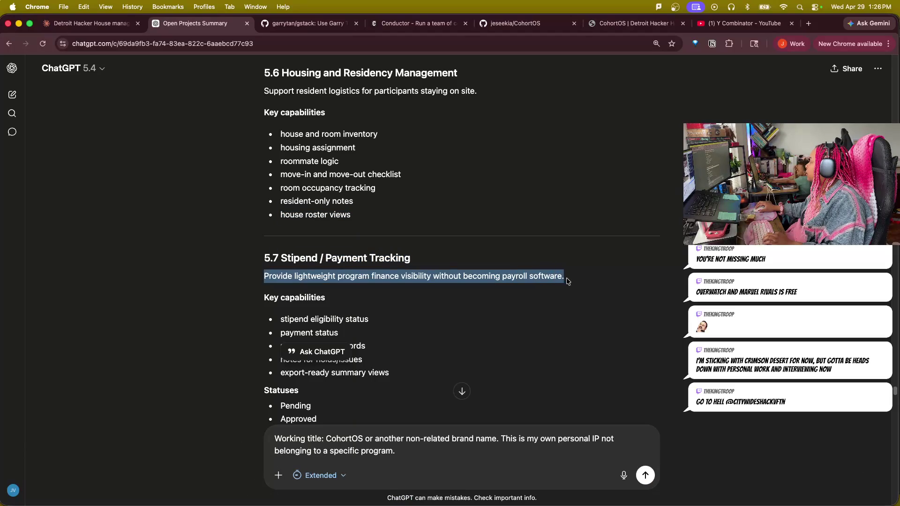
left_click_drag(276, 319, 352, 320)
left_click(383, 316)
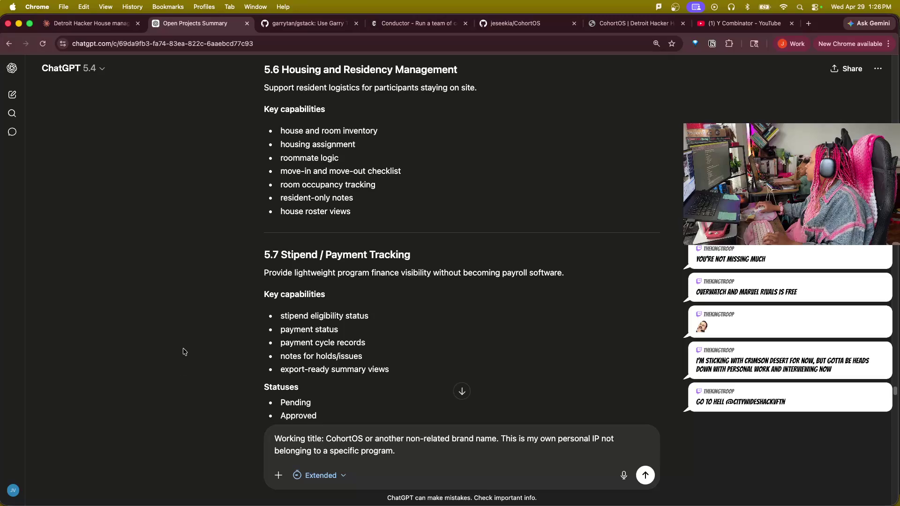
scroll(318, 233, "down", 2)
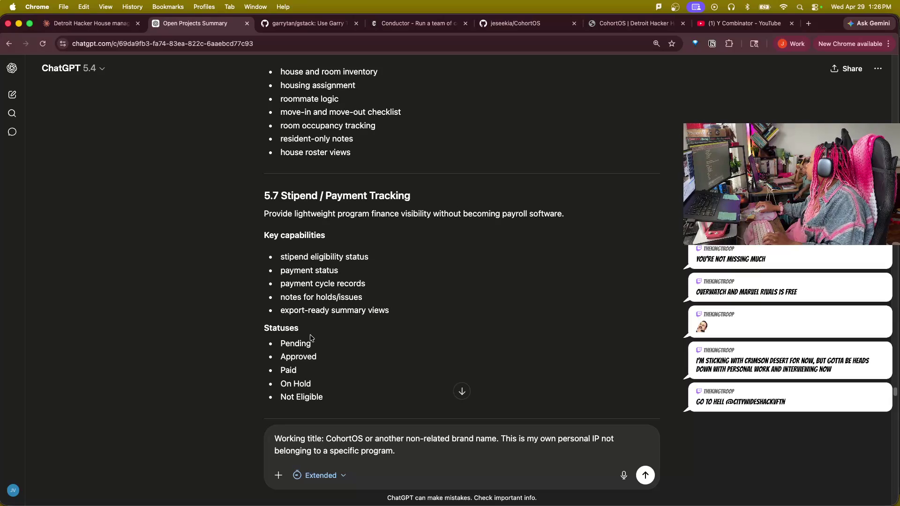
double_click(296, 343)
left_click_drag(286, 357, 322, 355)
double_click(285, 370)
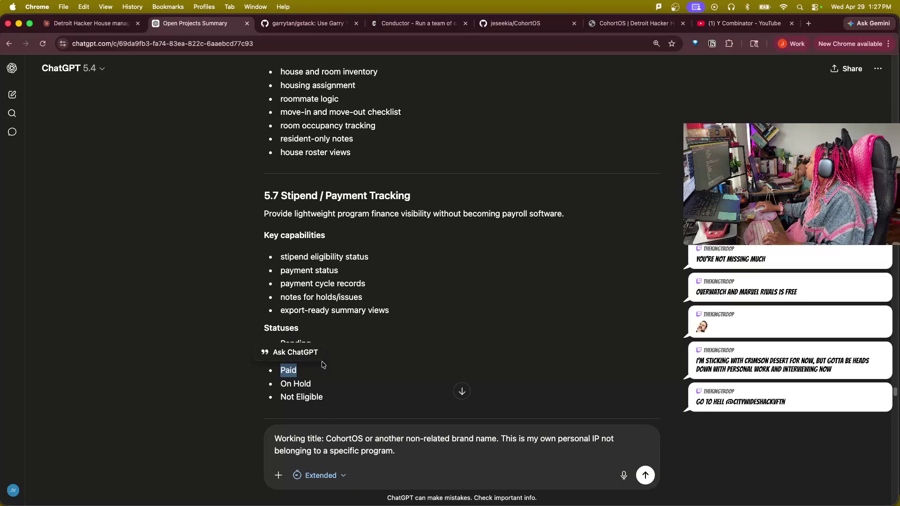
mouse_move(285, 257)
left_mouse_down()
mouse_move(295, 253)
mouse_move(301, 270)
left_mouse_up()
triple_click(324, 257)
scroll(427, 354, "down", 5)
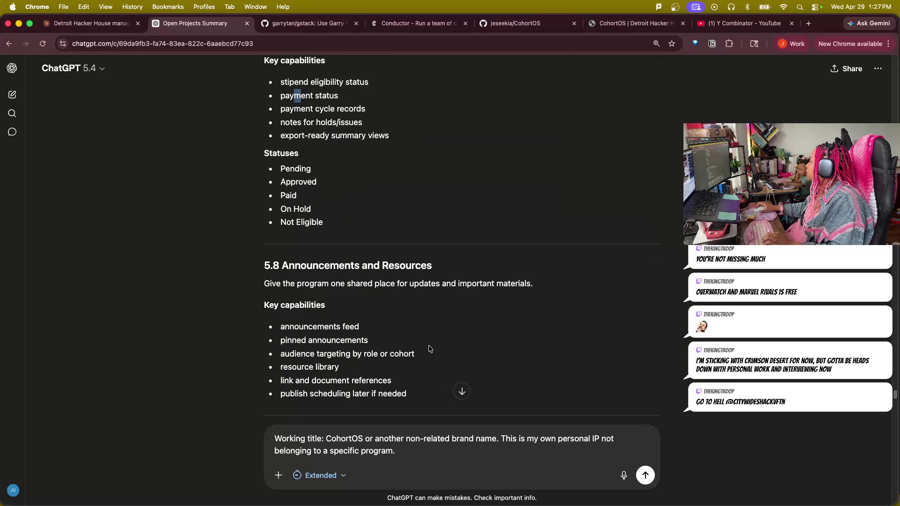
scroll(430, 347, "down", 2)
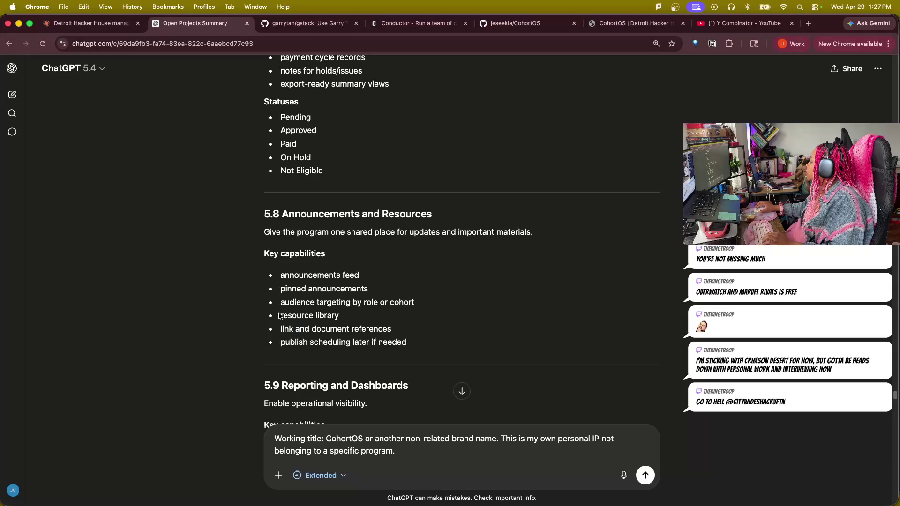
left_click_drag(280, 316, 345, 315)
left_click_drag(280, 330, 422, 325)
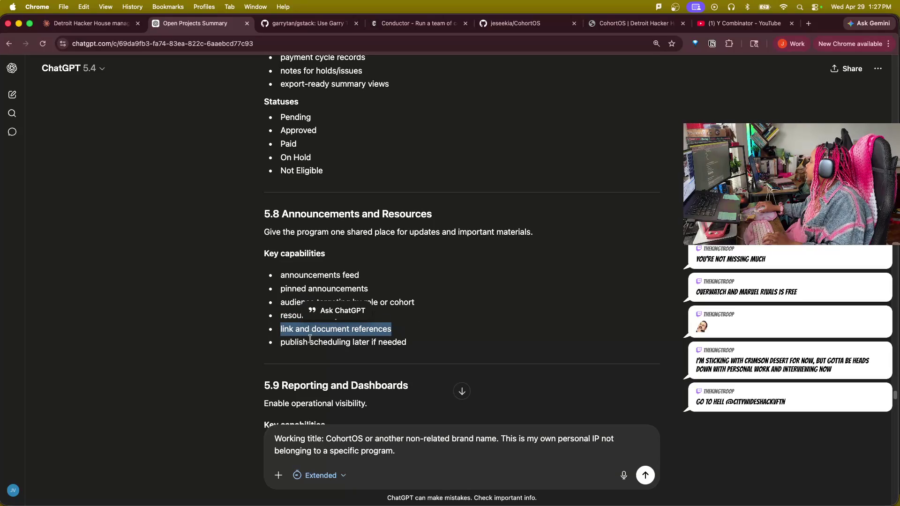
left_click_drag(272, 345, 412, 348)
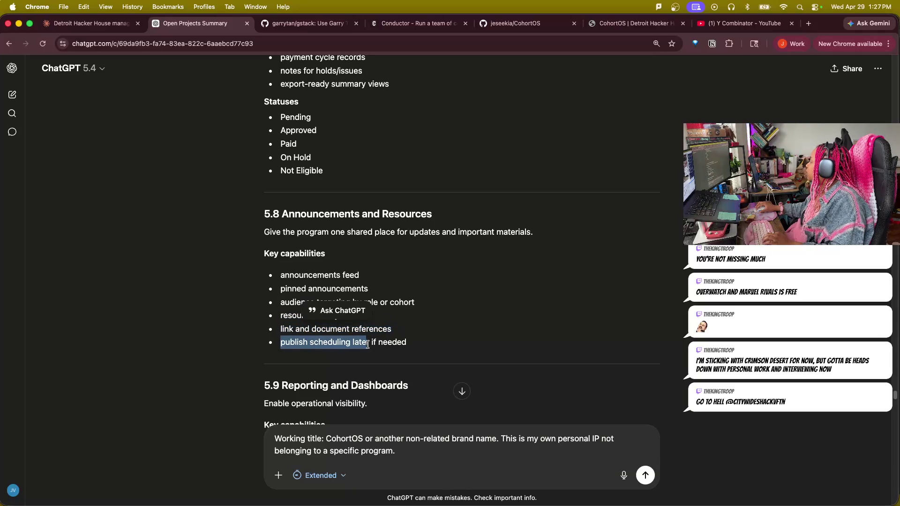
left_click(420, 345)
scroll(400, 352, "down", 5)
mouse_move(279, 204)
left_mouse_down()
mouse_move(375, 260)
mouse_move(395, 299)
left_mouse_up()
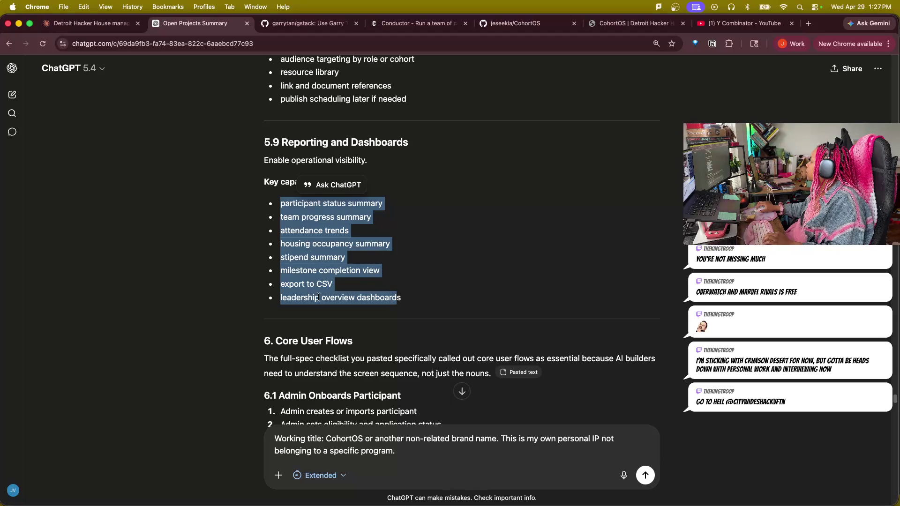
scroll(344, 337, "down", 5)
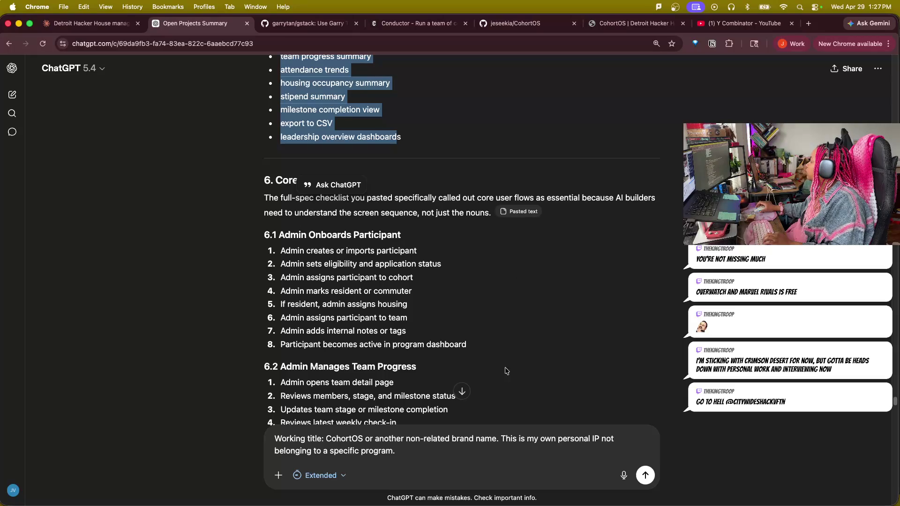
scroll(475, 384, "down", 1)
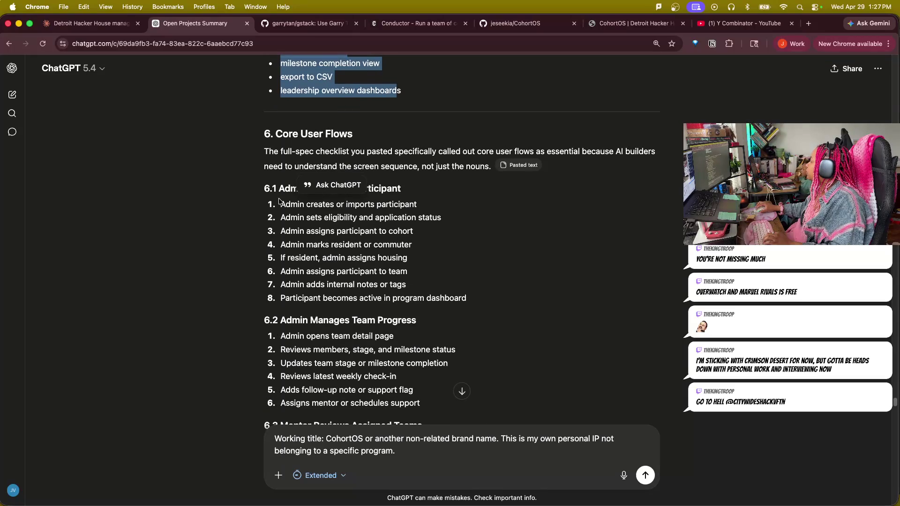
left_click_drag(279, 206, 417, 206)
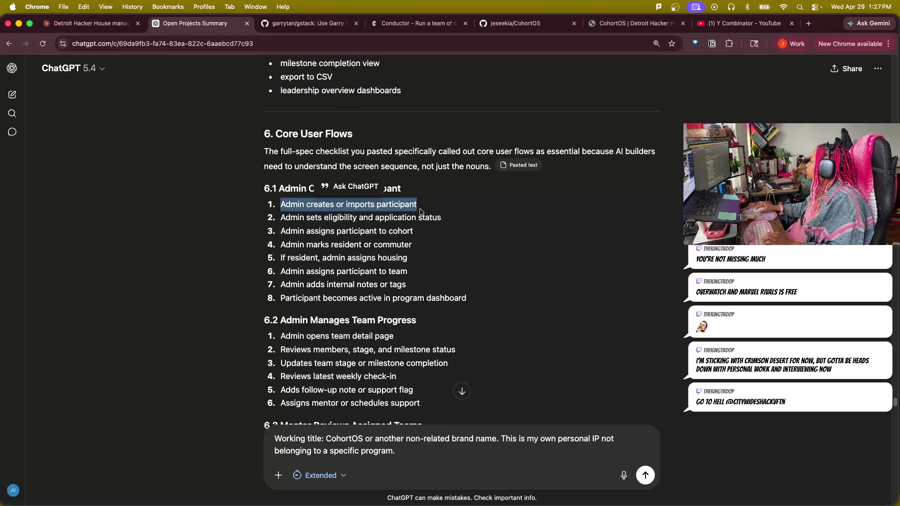
left_click_drag(280, 219, 441, 219)
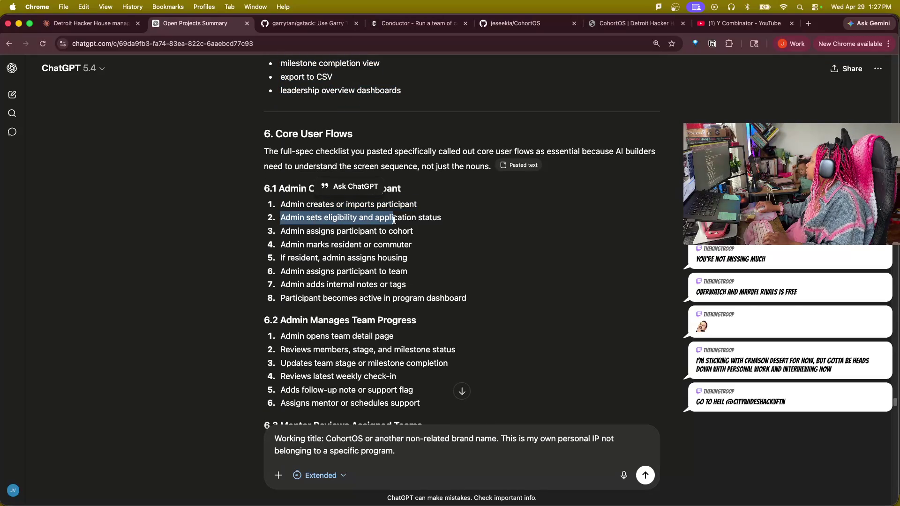
left_click_drag(280, 232, 414, 234)
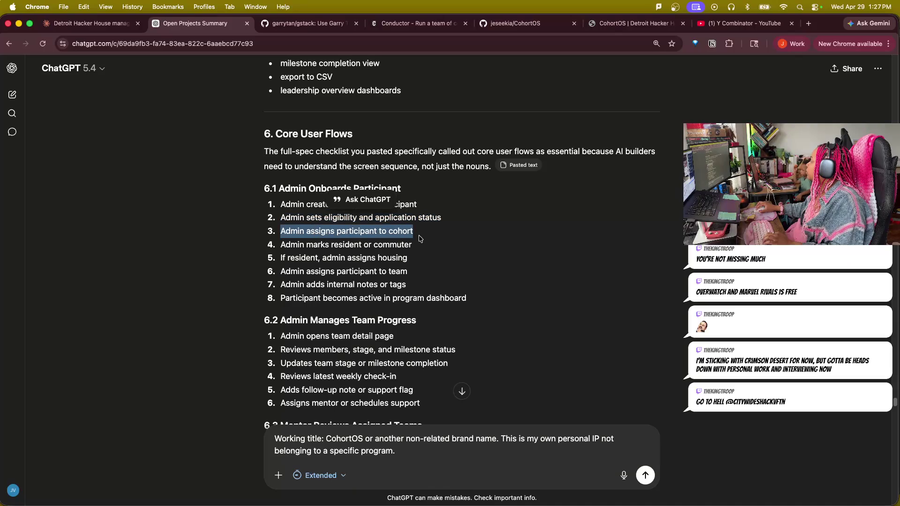
left_click(284, 246)
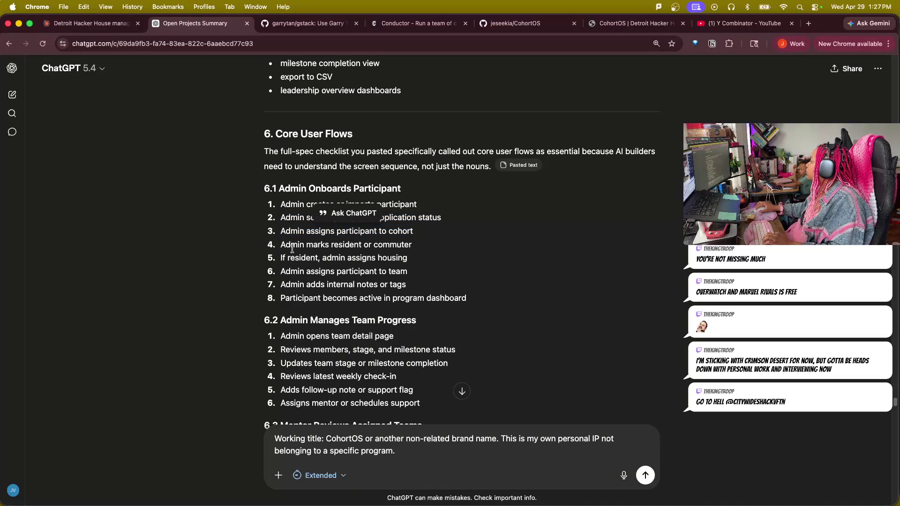
mouse_move(414, 244)
left_mouse_down()
mouse_move(300, 228)
mouse_move(280, 203)
left_mouse_up()
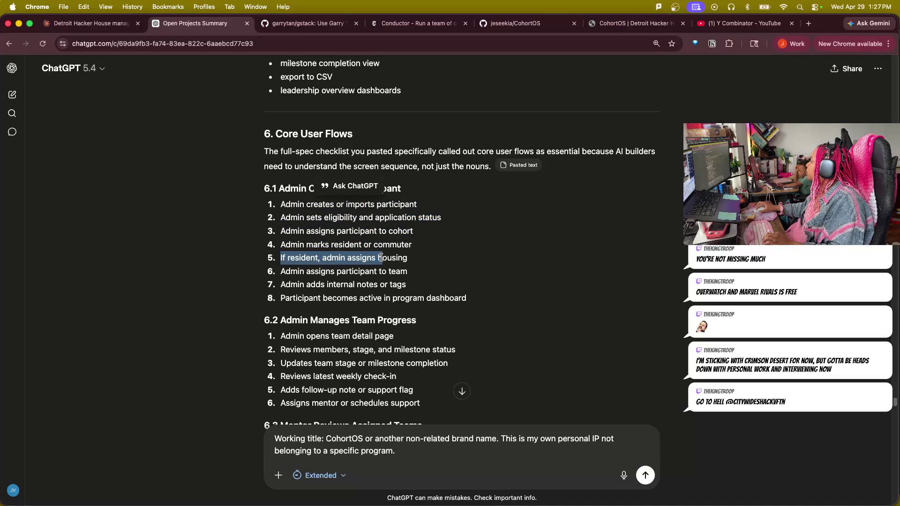
left_click_drag(280, 255, 412, 260)
left_click_drag(280, 272, 412, 275)
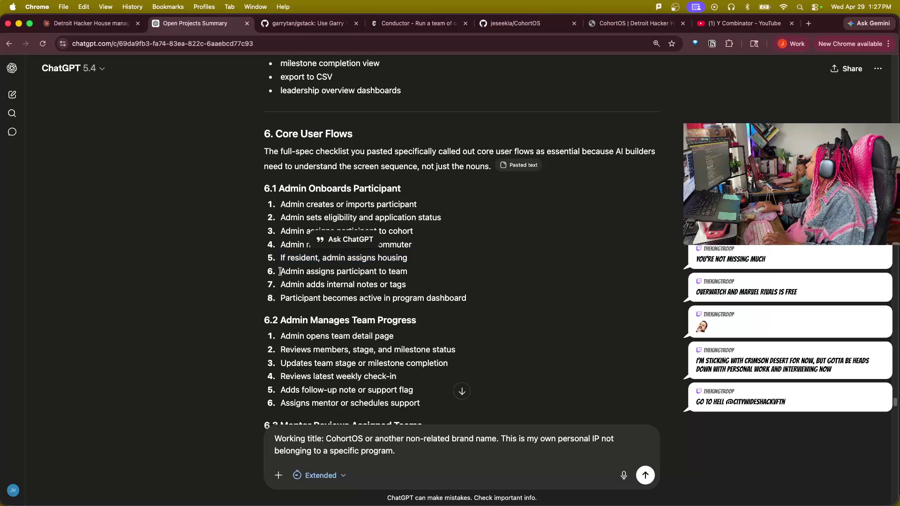
left_click_drag(282, 285, 413, 287)
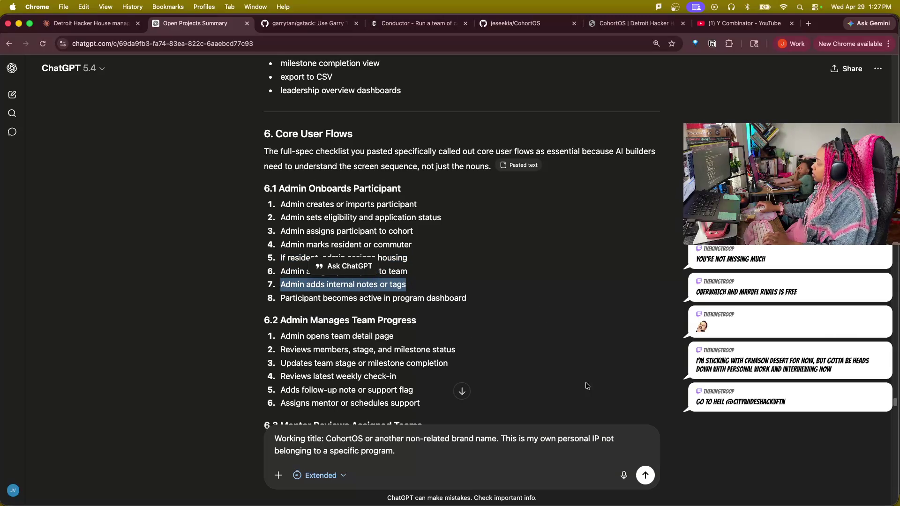
scroll(484, 310, "down", 2)
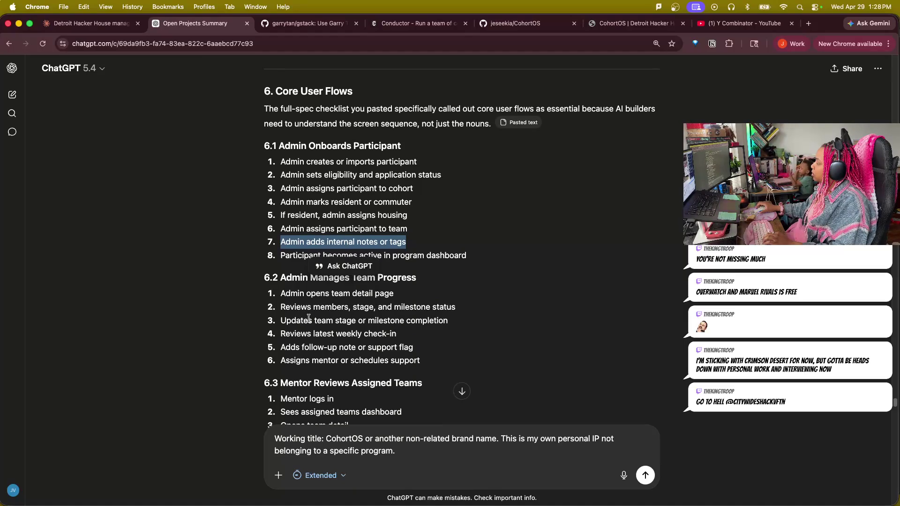
scroll(629, 363, "down", 2)
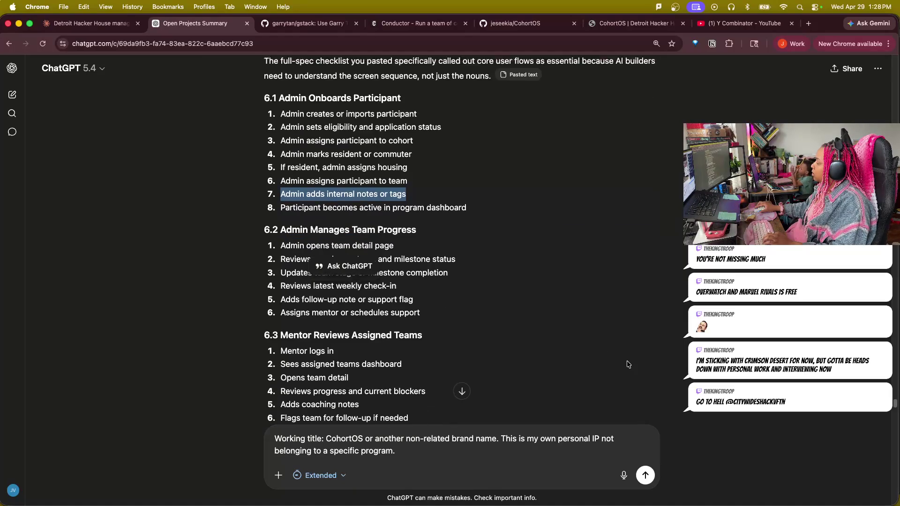
scroll(629, 363, "down", 1)
scroll(631, 361, "down", 1)
scroll(631, 361, "down", 1)
scroll(632, 360, "down", 1)
scroll(633, 359, "down", 1)
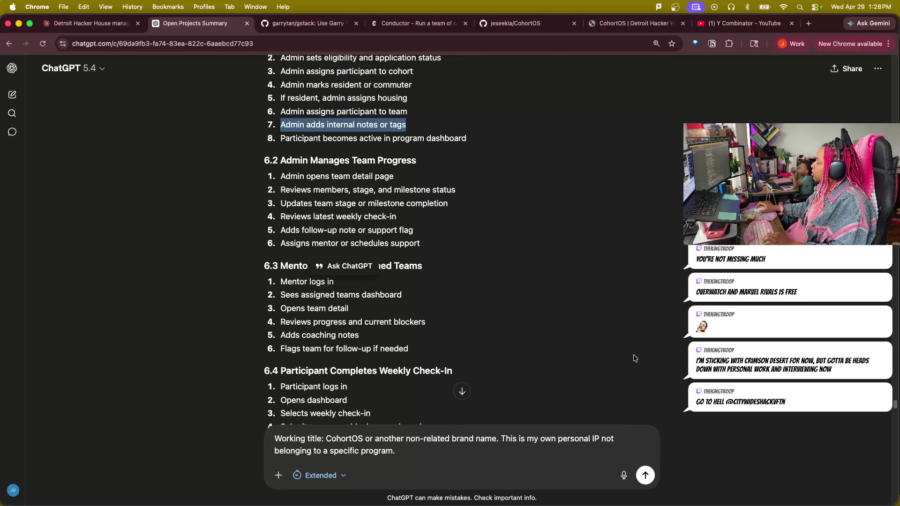
scroll(634, 359, "down", 1)
scroll(636, 358, "down", 1)
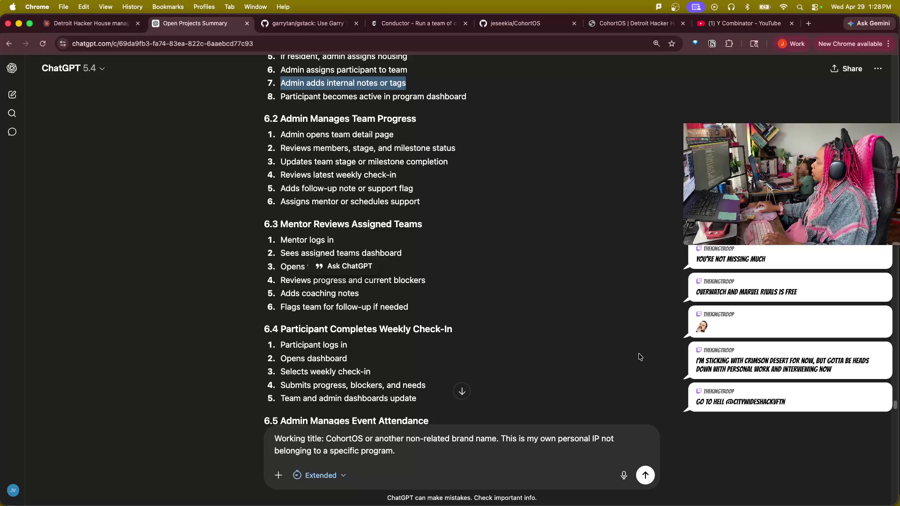
scroll(639, 358, "down", 2)
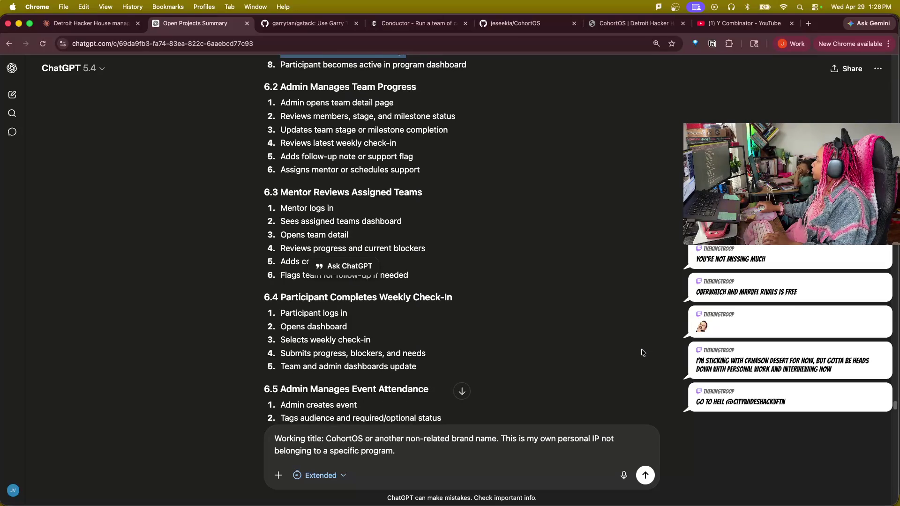
scroll(641, 352, "down", 2)
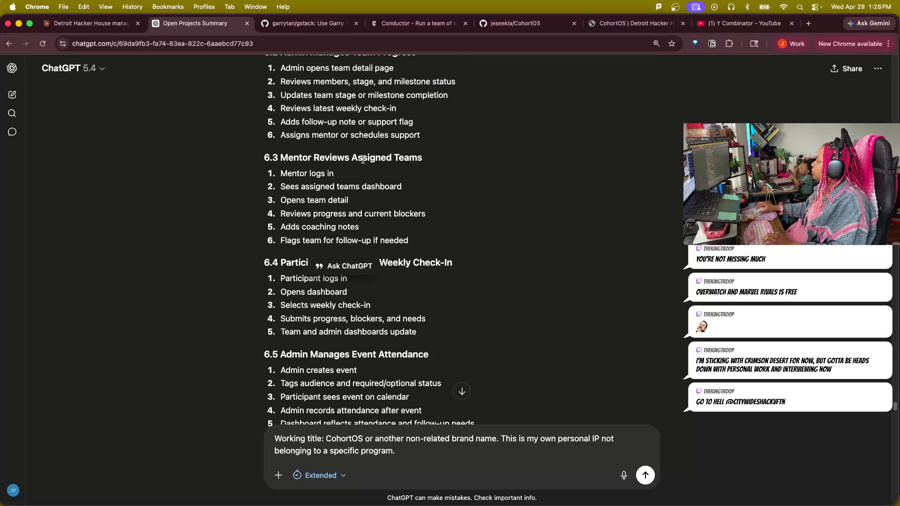
left_click_drag(281, 174, 357, 180)
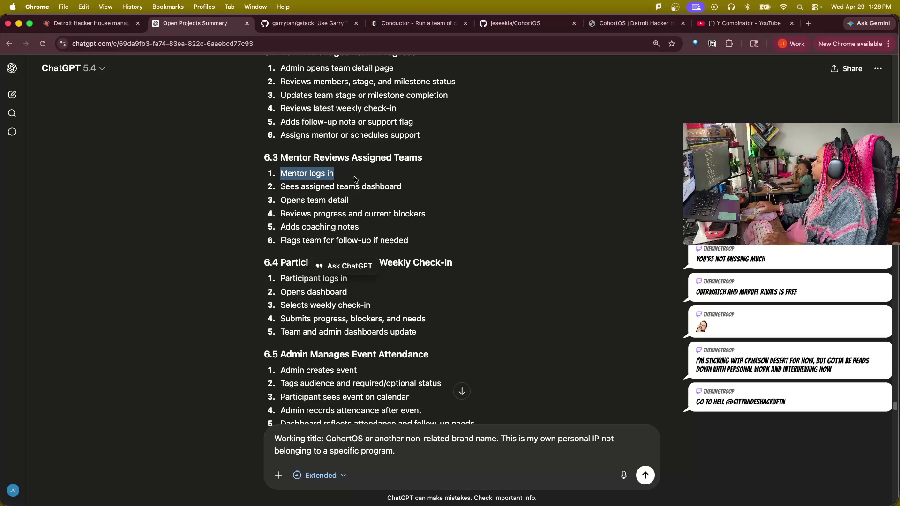
left_click_drag(281, 188, 404, 187)
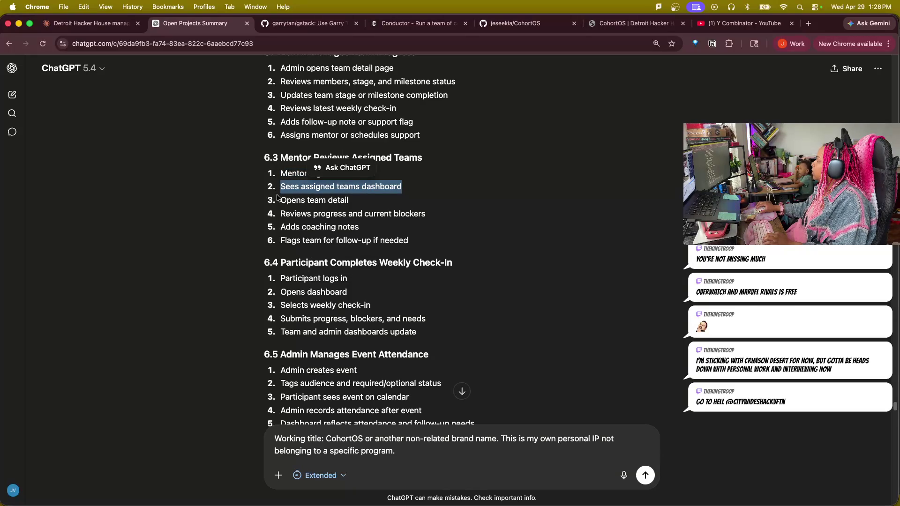
left_click(433, 214)
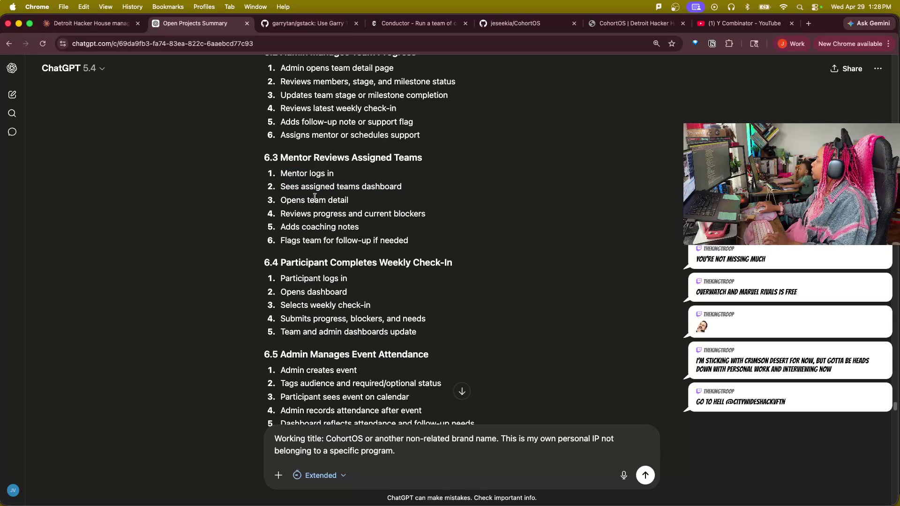
left_click_drag(280, 201, 363, 235)
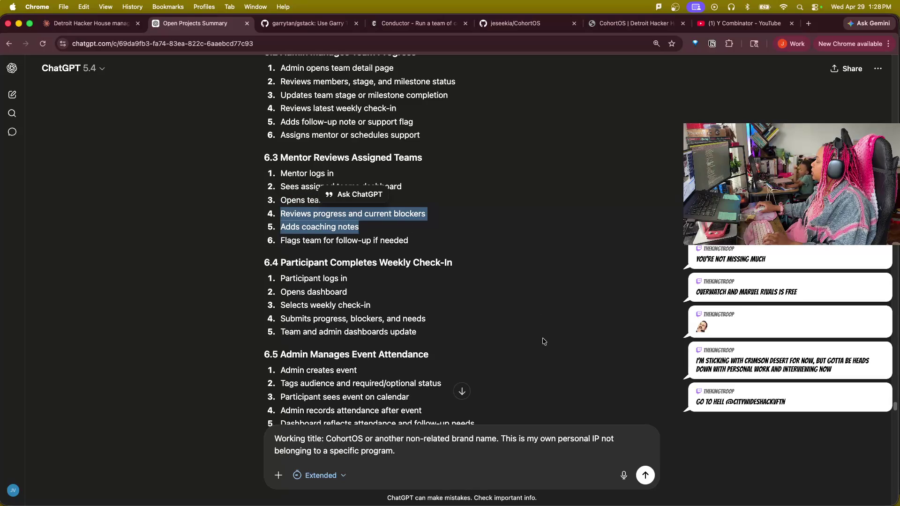
scroll(545, 352, "down", 1)
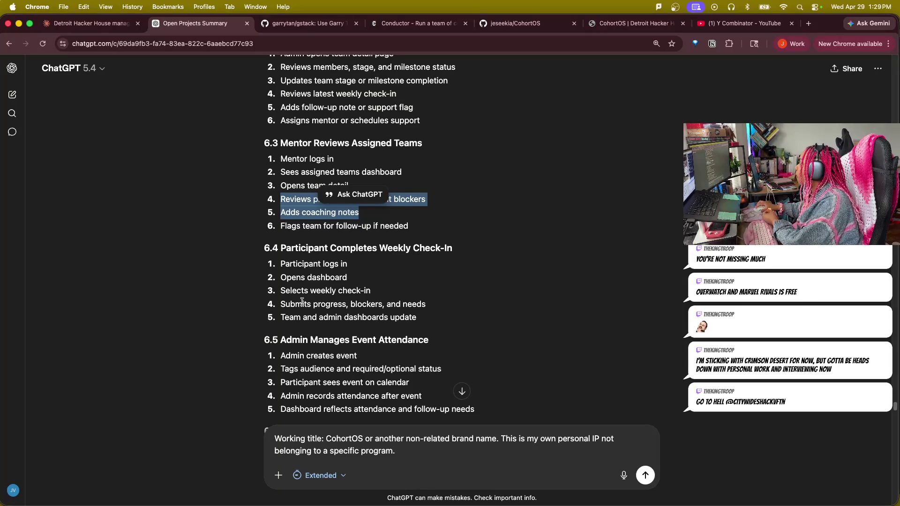
left_click_drag(285, 277, 359, 305)
left_click(356, 313)
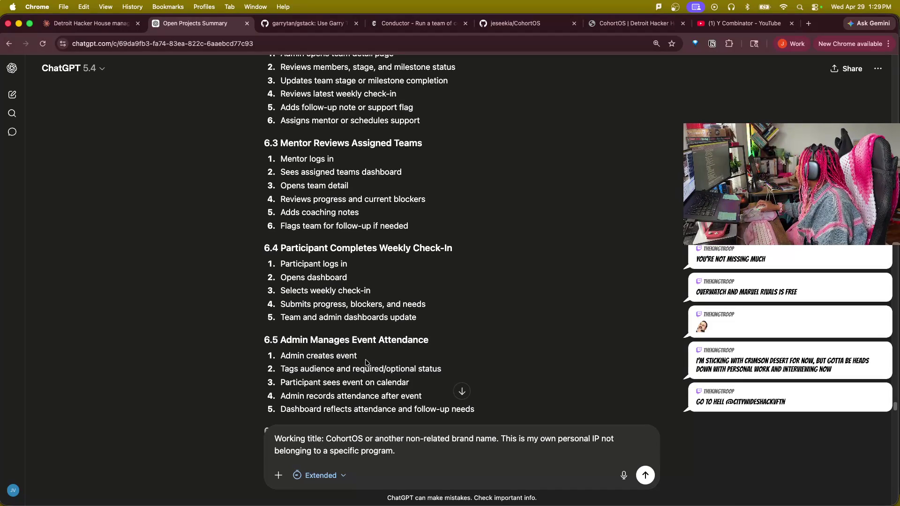
left_click_drag(380, 361, 276, 359)
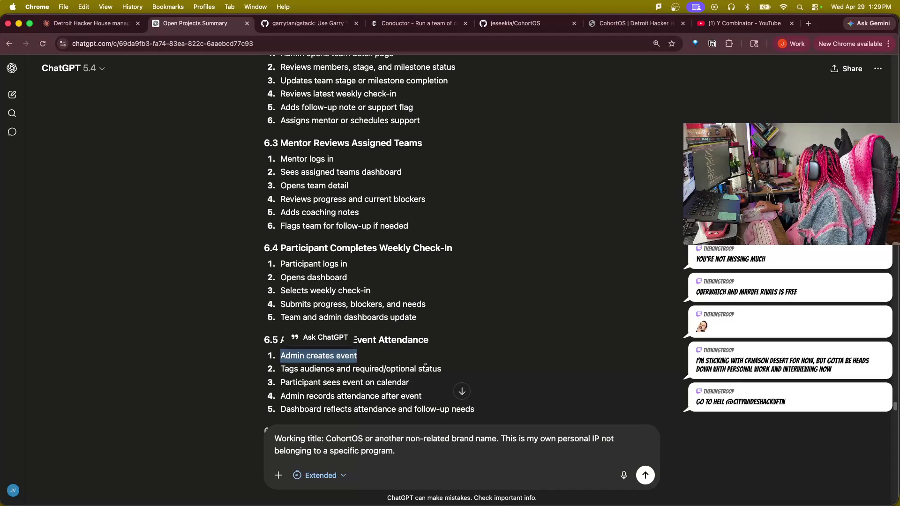
scroll(398, 386, "down", 1)
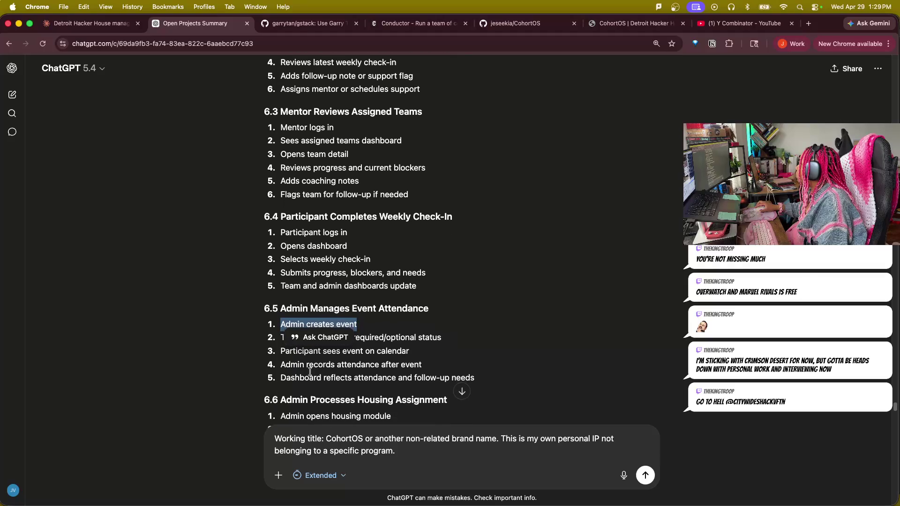
left_click_drag(278, 384, 470, 380)
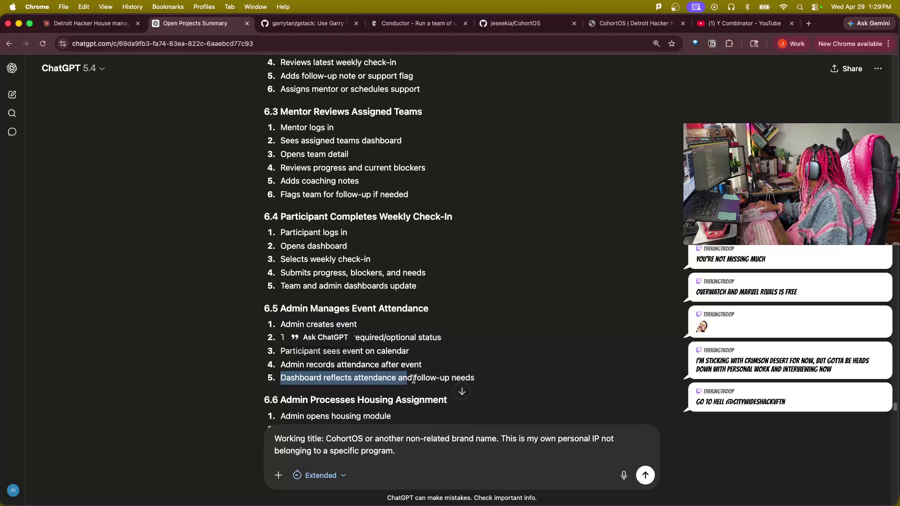
left_click(631, 386)
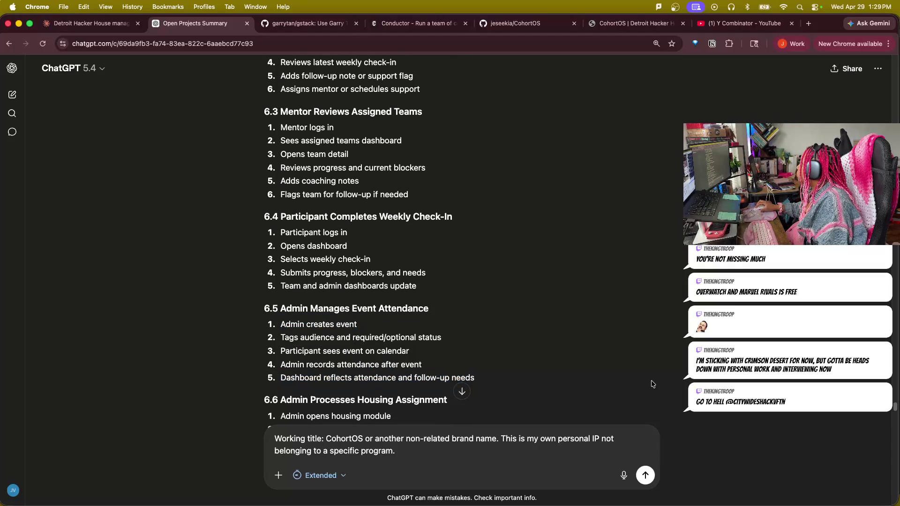
scroll(651, 372, "down", 1)
scroll(651, 373, "down", 1)
scroll(651, 372, "down", 1)
scroll(652, 371, "down", 1)
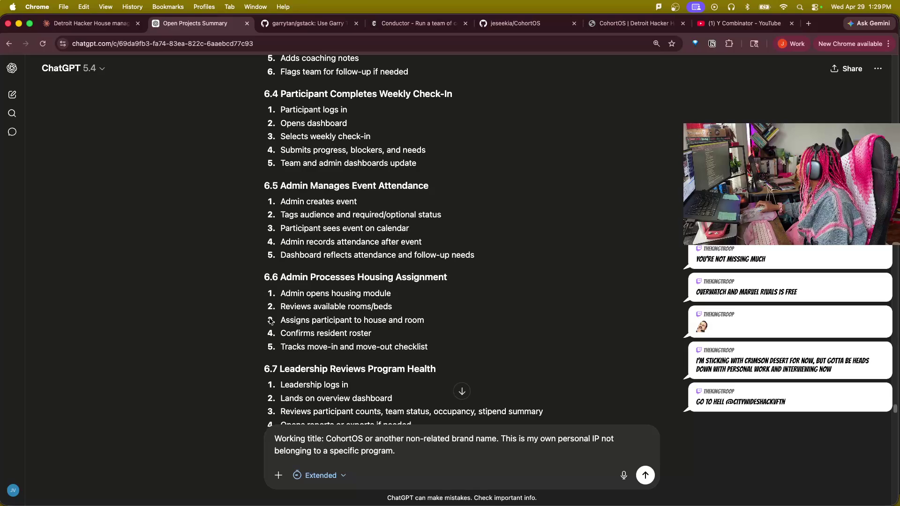
scroll(667, 370, "down", 2)
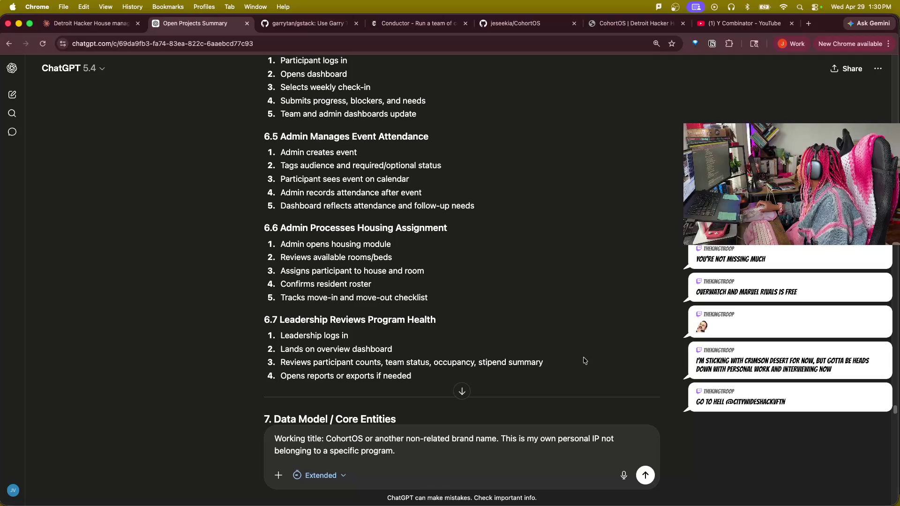
scroll(578, 373, "down", 1)
scroll(574, 380, "down", 2)
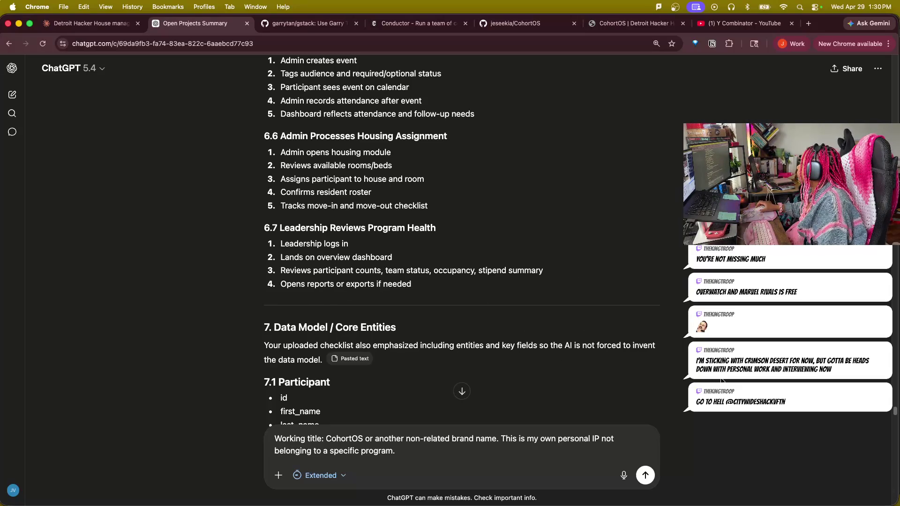
scroll(651, 362, "down", 1)
scroll(657, 358, "down", 3)
scroll(669, 361, "down", 1)
scroll(673, 360, "down", 1)
scroll(674, 360, "down", 3)
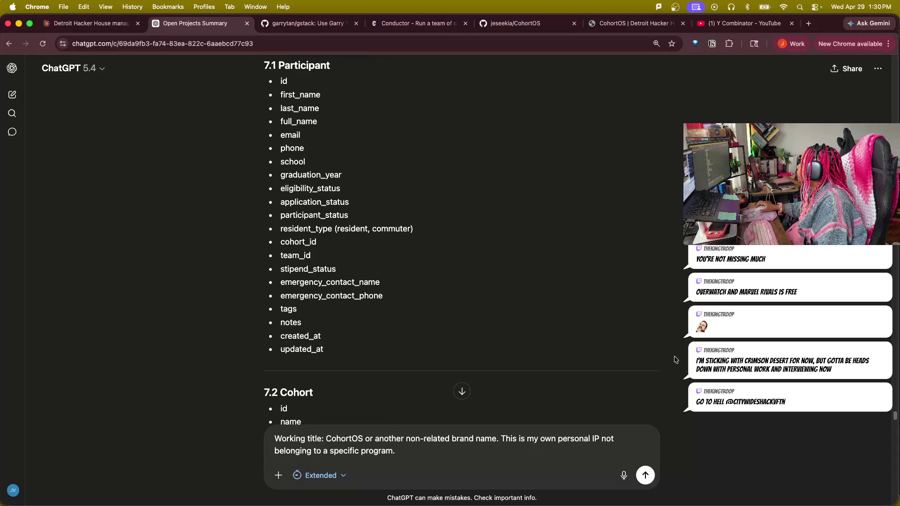
scroll(675, 361, "down", 3)
scroll(677, 360, "down", 1)
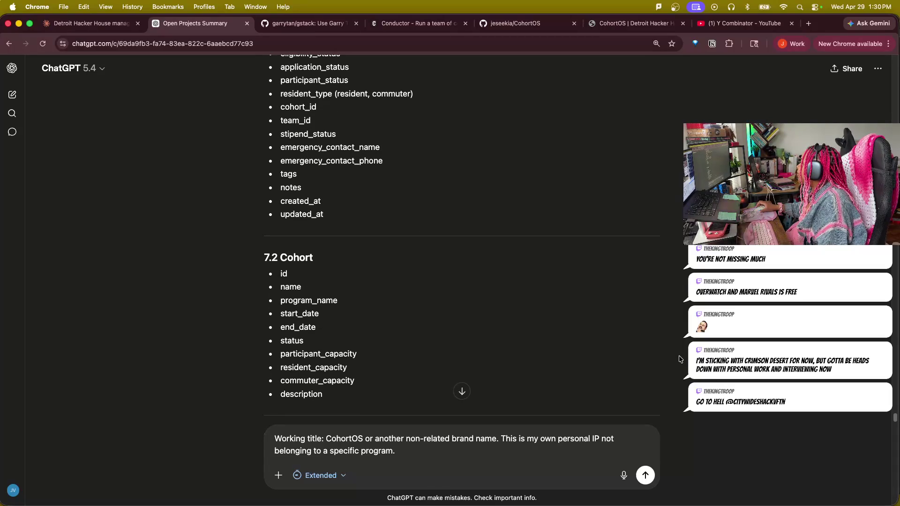
scroll(677, 358, "down", 2)
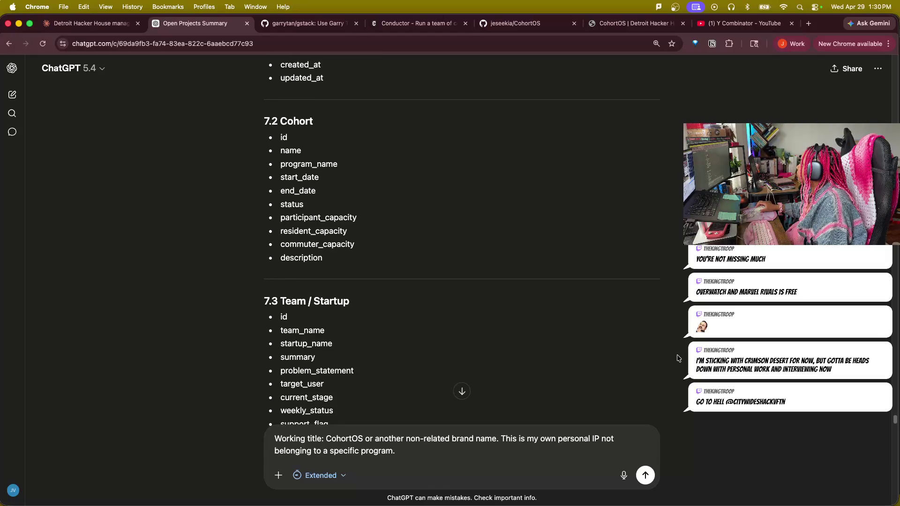
scroll(677, 359, "down", 1)
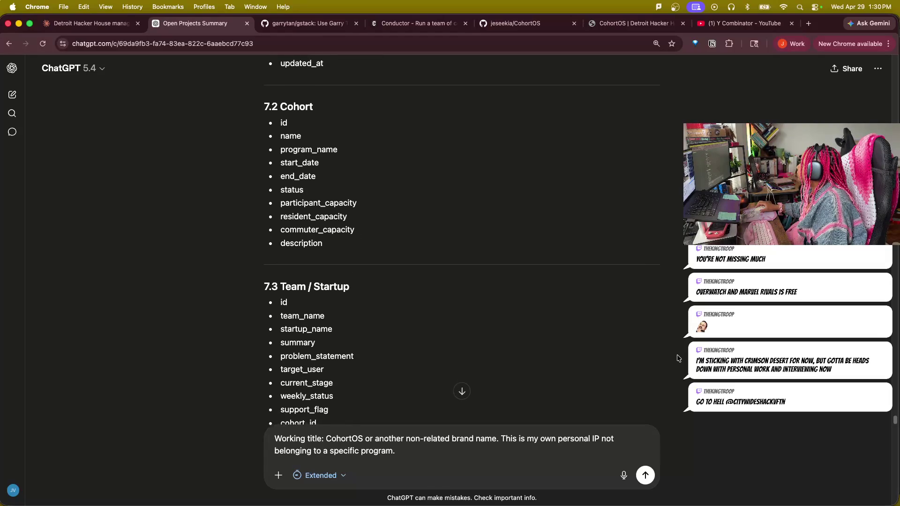
scroll(678, 359, "down", 2)
scroll(677, 359, "down", 2)
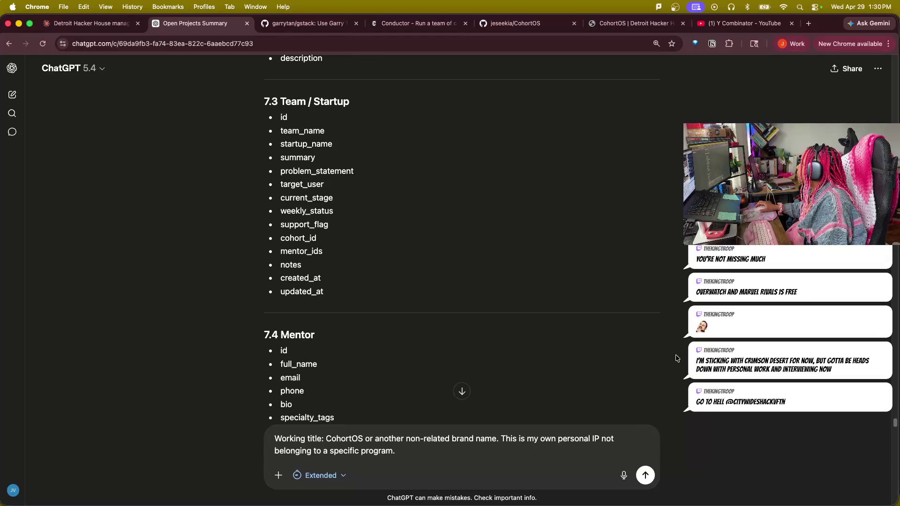
scroll(677, 359, "down", 3)
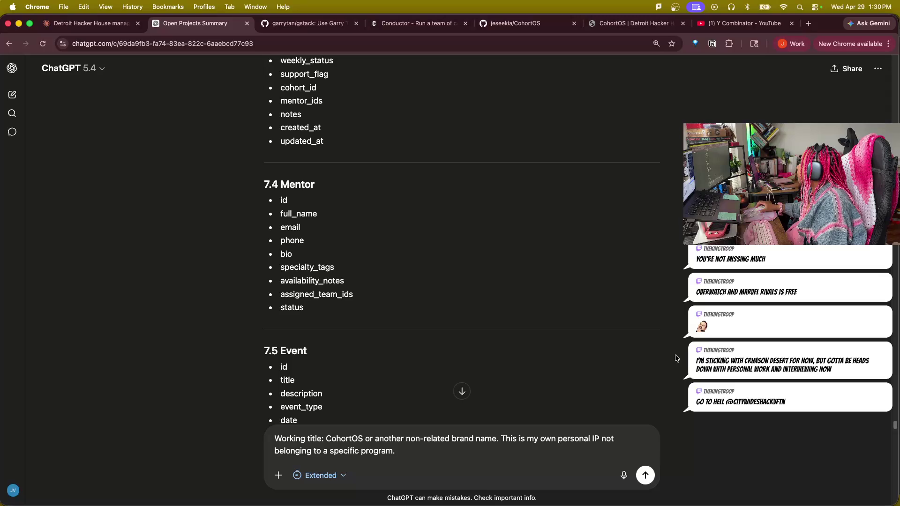
scroll(669, 359, "up", 3)
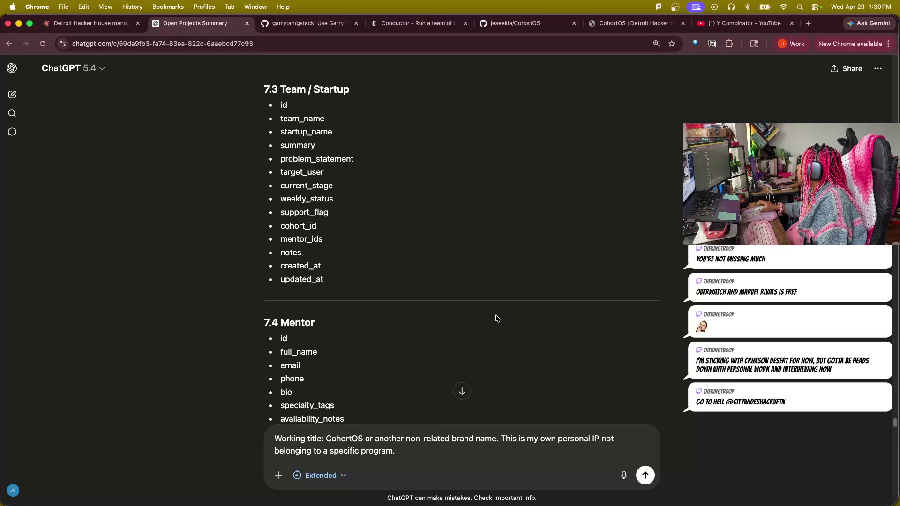
scroll(527, 355, "down", 1)
scroll(528, 357, "down", 1)
scroll(528, 356, "down", 2)
scroll(530, 358, "down", 1)
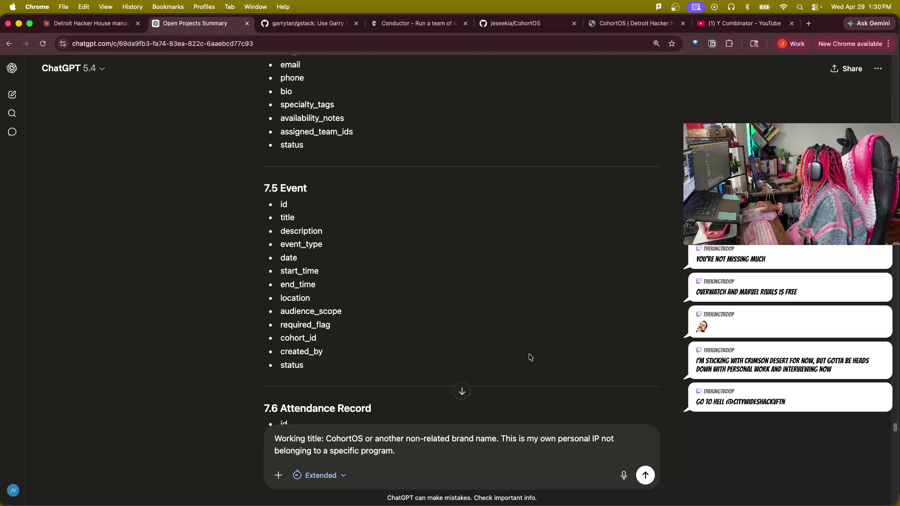
scroll(530, 357, "up", 1)
scroll(529, 359, "up", 1)
scroll(530, 361, "up", 1)
scroll(529, 364, "up", 3)
scroll(530, 362, "up", 2)
scroll(527, 364, "up", 5)
scroll(525, 366, "up", 5)
scroll(523, 367, "up", 4)
scroll(523, 364, "up", 2)
scroll(521, 363, "up", 1)
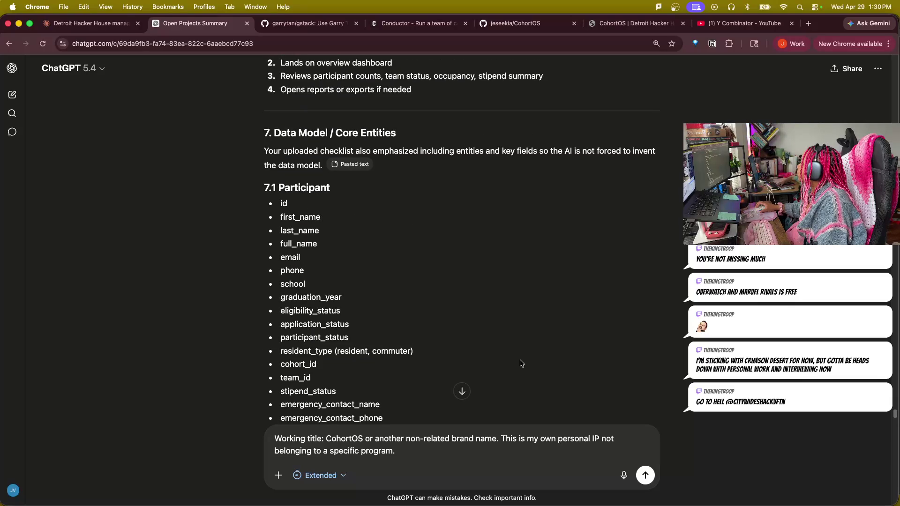
scroll(518, 362, "down", 5)
scroll(517, 360, "down", 5)
scroll(516, 359, "down", 4)
scroll(516, 358, "down", 3)
scroll(516, 358, "down", 5)
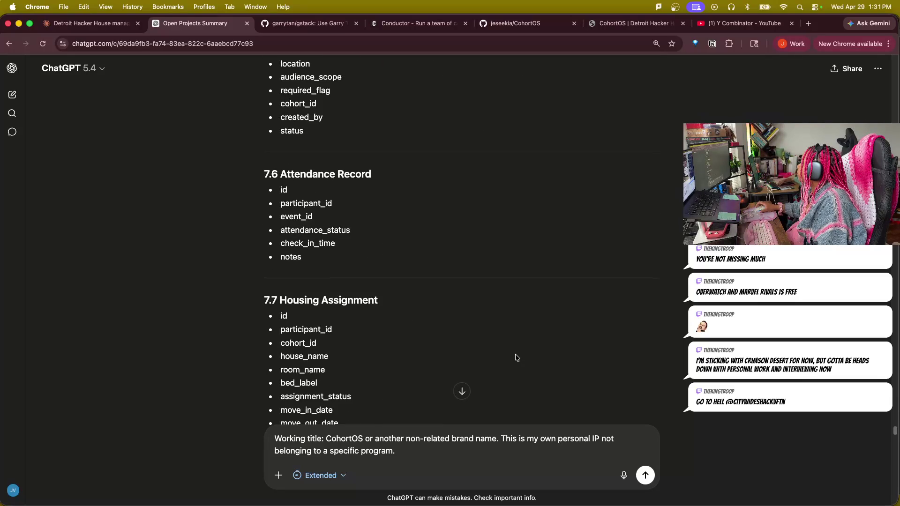
scroll(514, 357, "down", 3)
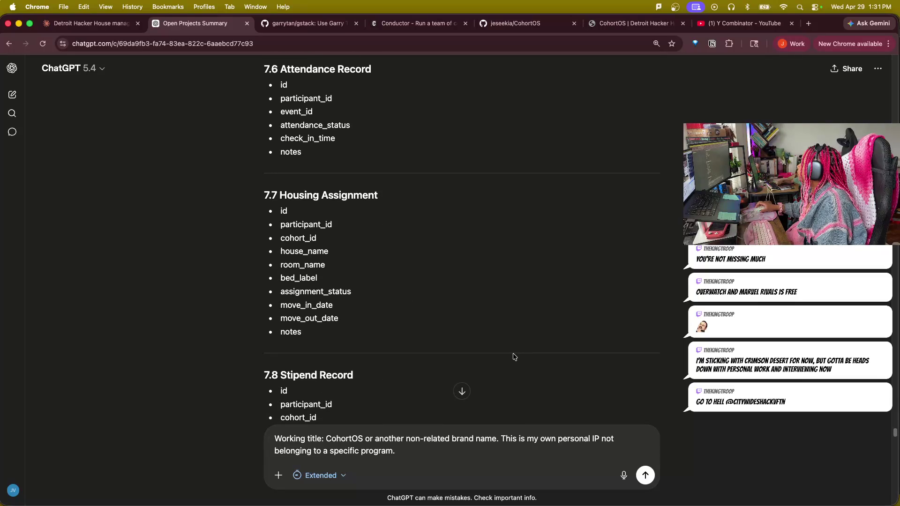
scroll(513, 357, "down", 1)
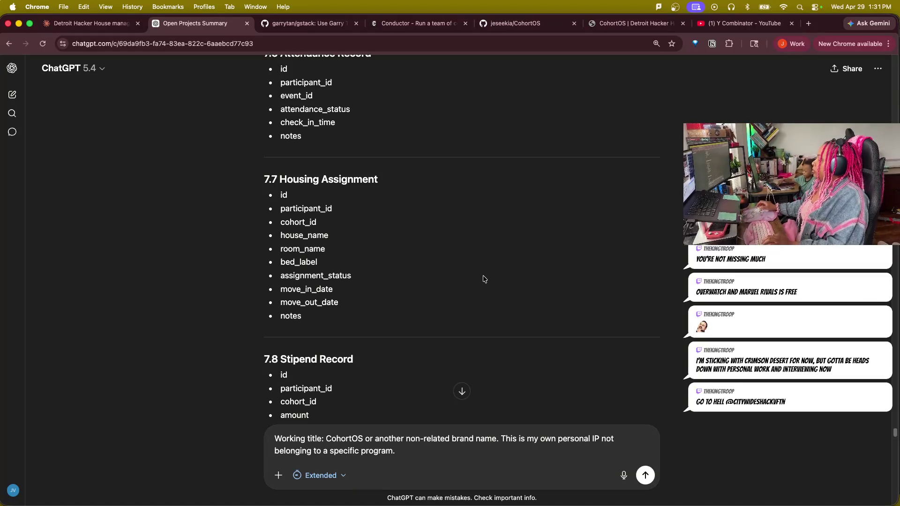
scroll(402, 363, "down", 3)
scroll(402, 363, "down", 5)
scroll(391, 359, "down", 2)
scroll(388, 357, "down", 3)
scroll(388, 356, "down", 1)
scroll(387, 356, "down", 1)
scroll(386, 353, "down", 2)
scroll(384, 350, "down", 1)
scroll(384, 351, "down", 1)
scroll(385, 351, "down", 1)
scroll(385, 352, "down", 3)
scroll(384, 351, "down", 1)
scroll(385, 348, "down", 1)
scroll(387, 346, "down", 6)
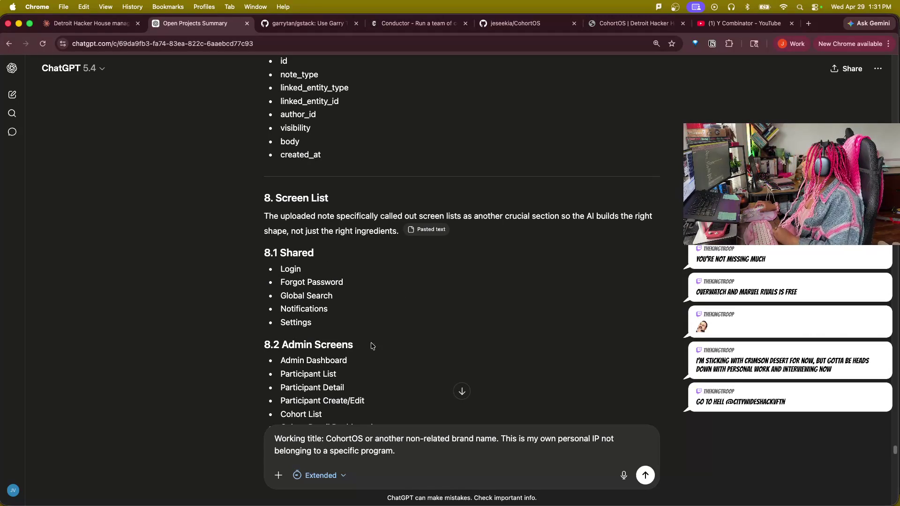
scroll(435, 350, "down", 1)
scroll(435, 351, "down", 1)
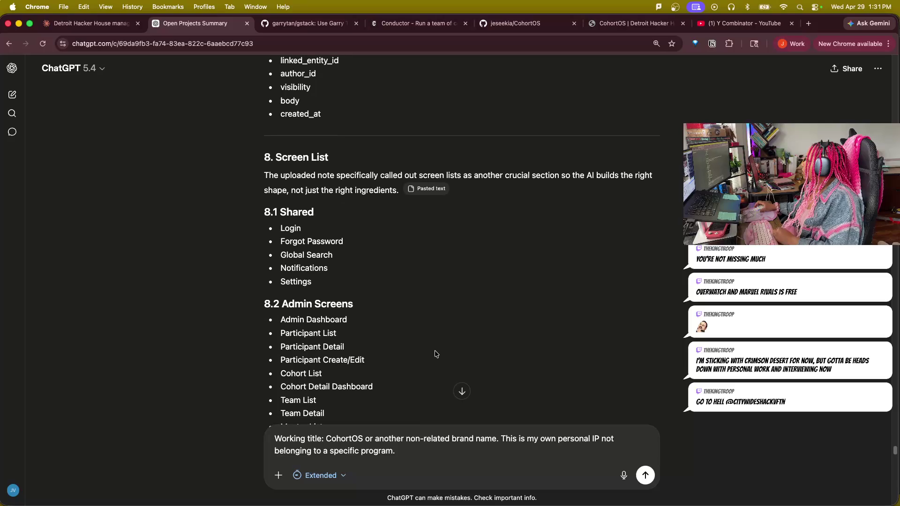
scroll(435, 351, "down", 4)
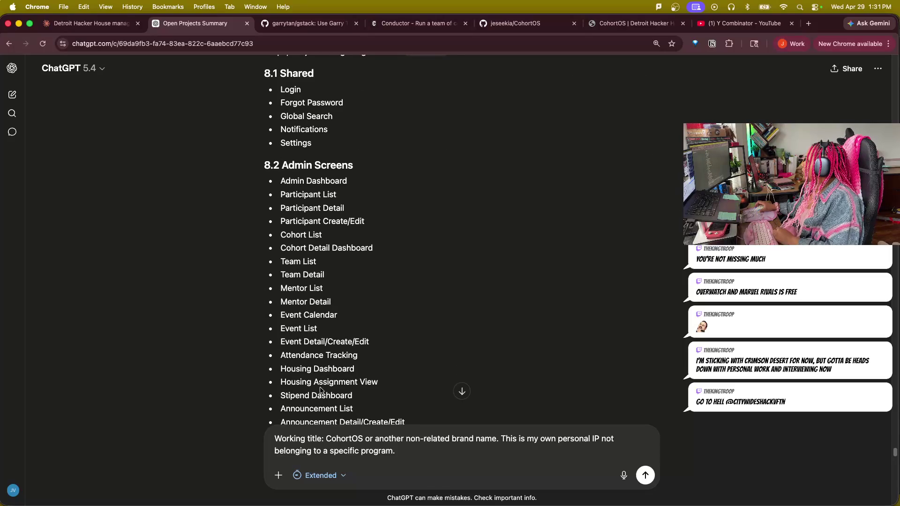
scroll(321, 389, "down", 3)
scroll(317, 380, "down", 1)
scroll(301, 349, "down", 2)
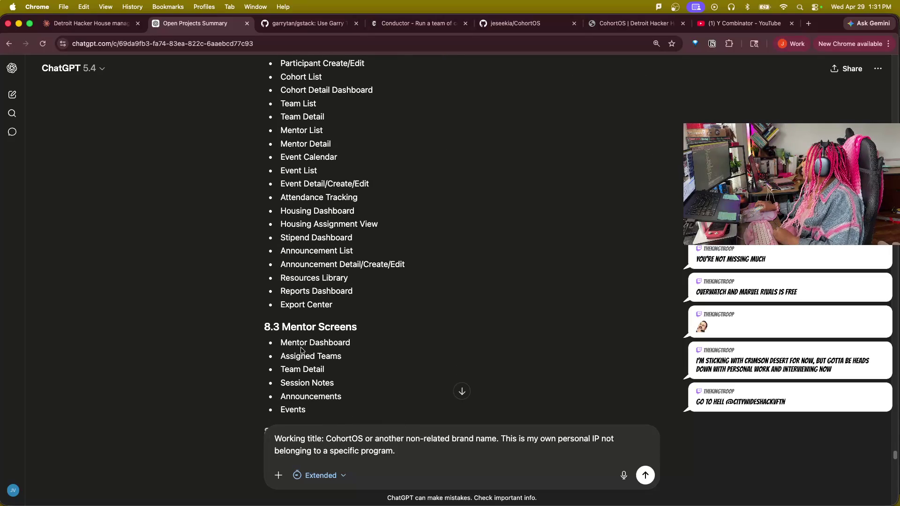
- Mark a mentor screen entry and the Participant Dashboard, My Profile, Weekly Check-In and Events / Calendar screens
mouse_move(278, 365)
left_mouse_down()
mouse_move(325, 366)
mouse_move(323, 380)
left_mouse_up()
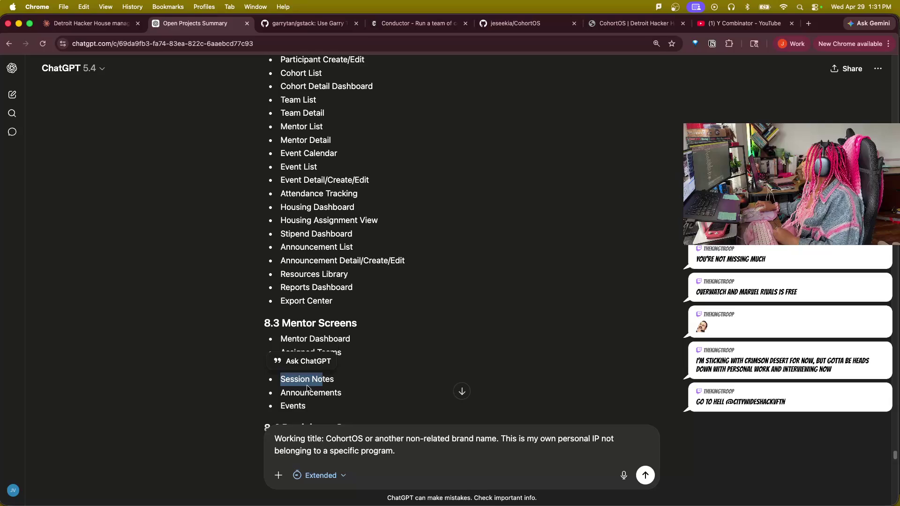
scroll(345, 389, "down", 4)
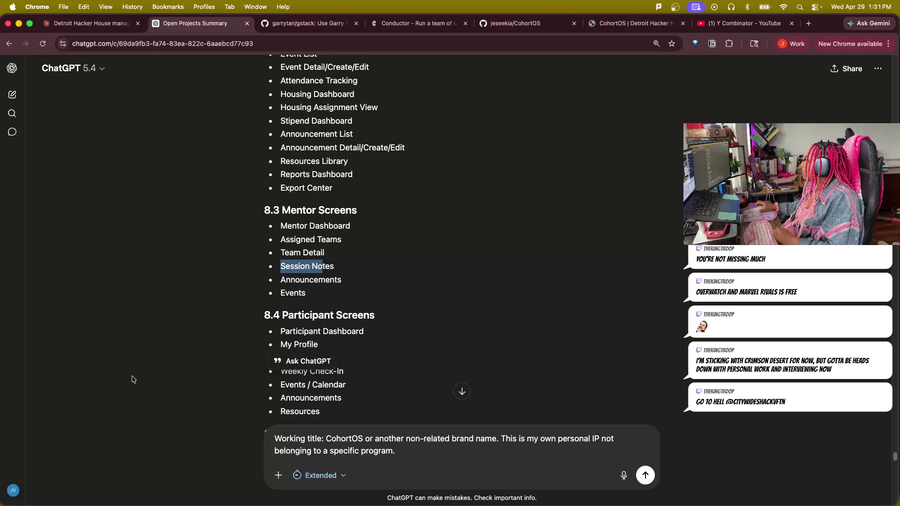
scroll(182, 383, "down", 5)
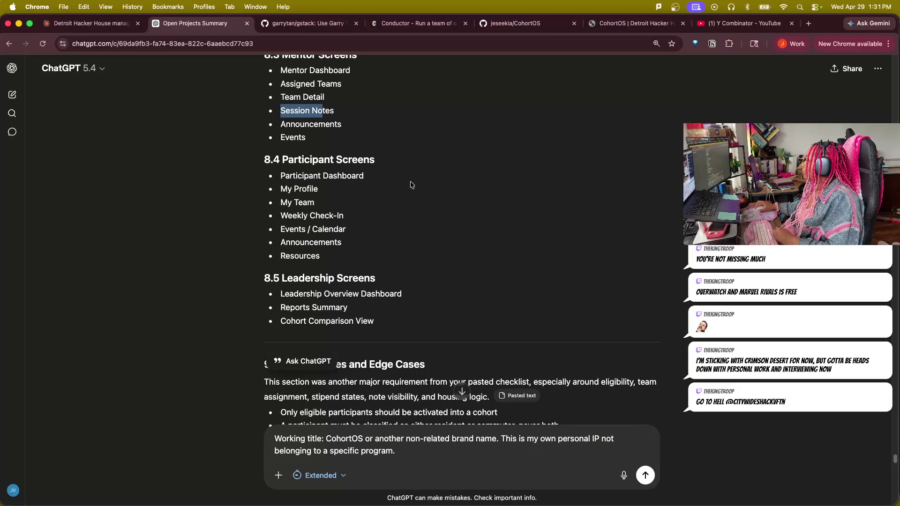
left_click_drag(277, 176, 391, 180)
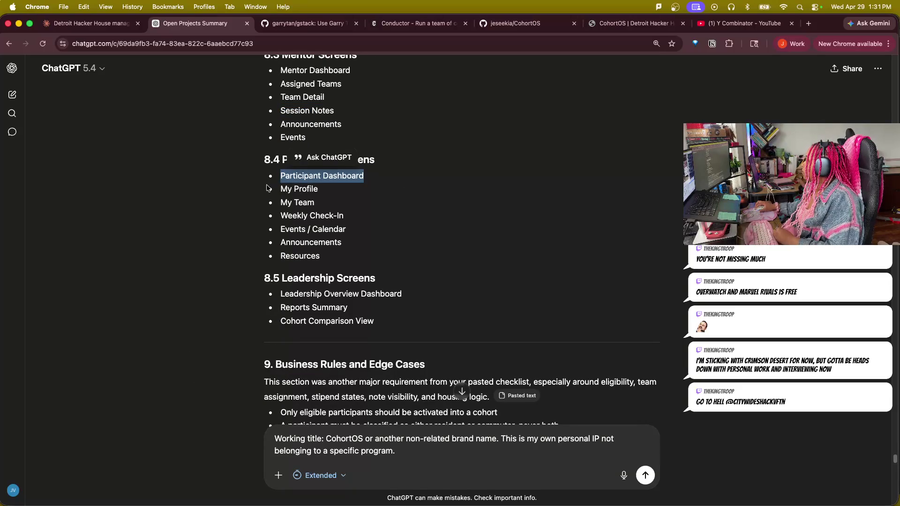
left_click_drag(279, 188, 318, 189)
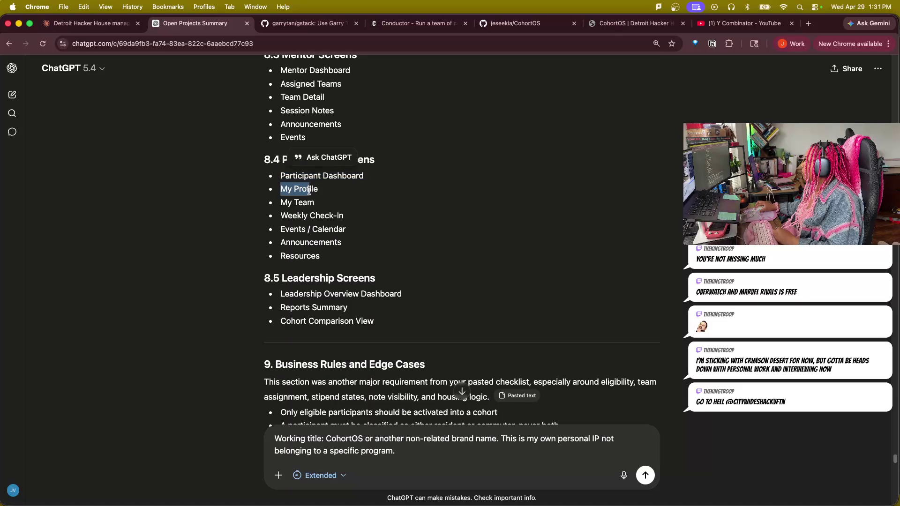
left_click_drag(279, 216, 365, 220)
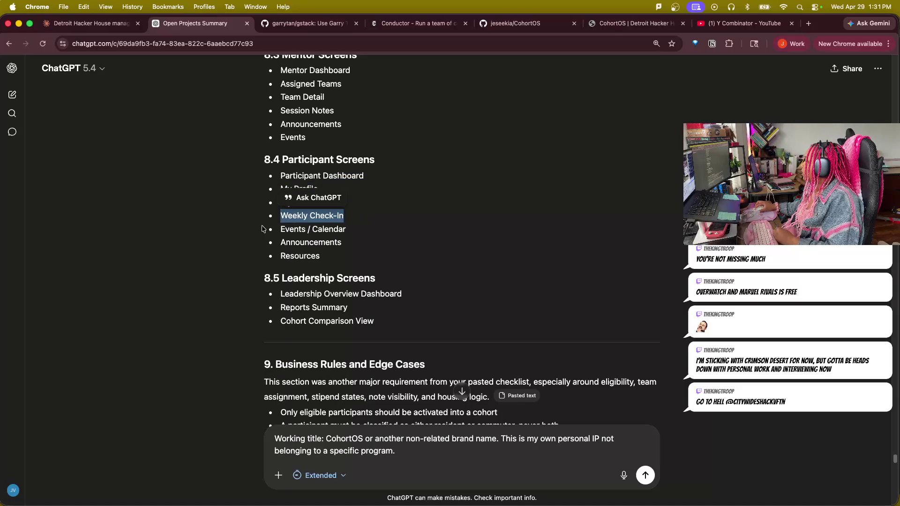
left_click_drag(279, 229, 370, 234)
left_click(353, 267)
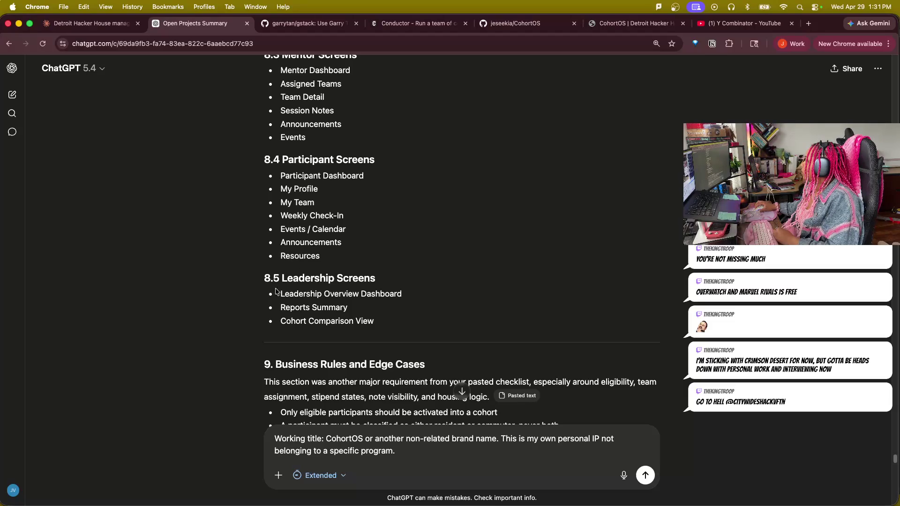
left_click_drag(274, 275, 379, 323)
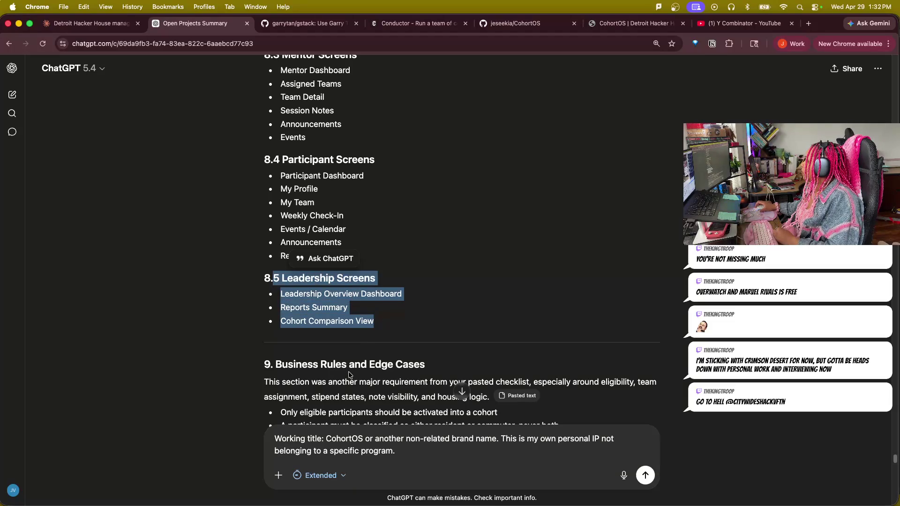
scroll(349, 370, "down", 3)
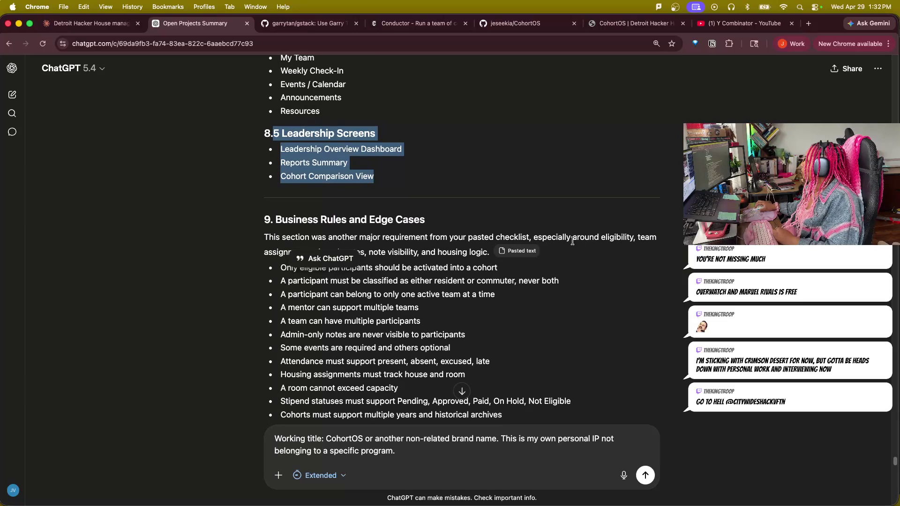
- Read the rules on activating eligible participants, one active team, and mentor/team assignment
left_click(442, 287)
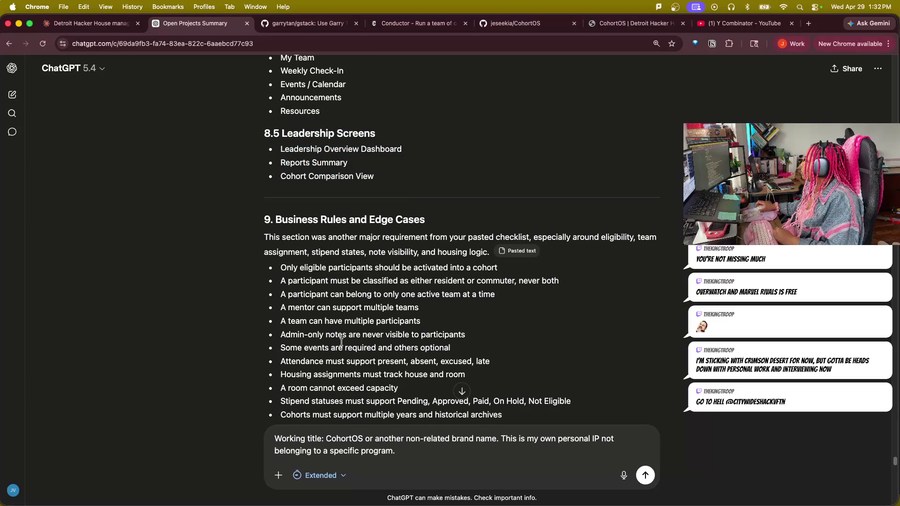
scroll(341, 342, "down", 3)
mouse_move(500, 181)
left_mouse_down()
mouse_move(276, 177)
mouse_move(556, 205)
left_mouse_up()
left_click(322, 209)
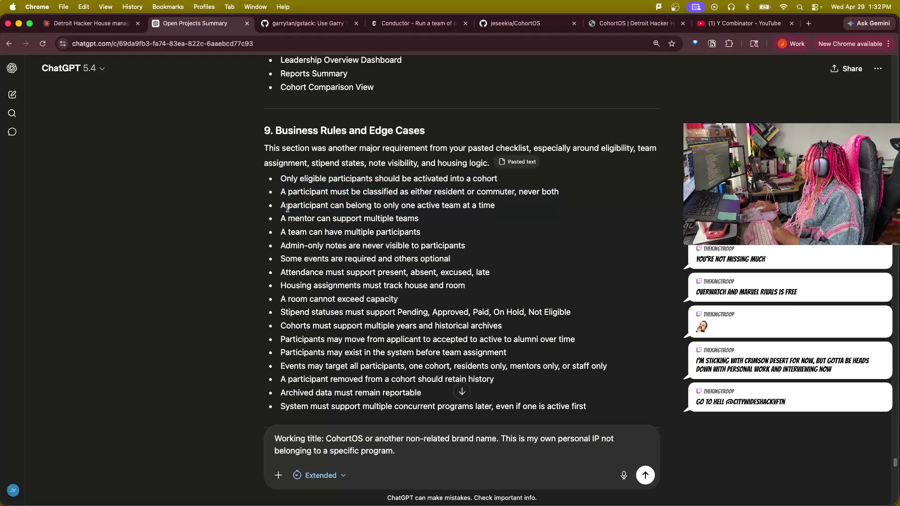
left_click_drag(282, 206, 496, 213)
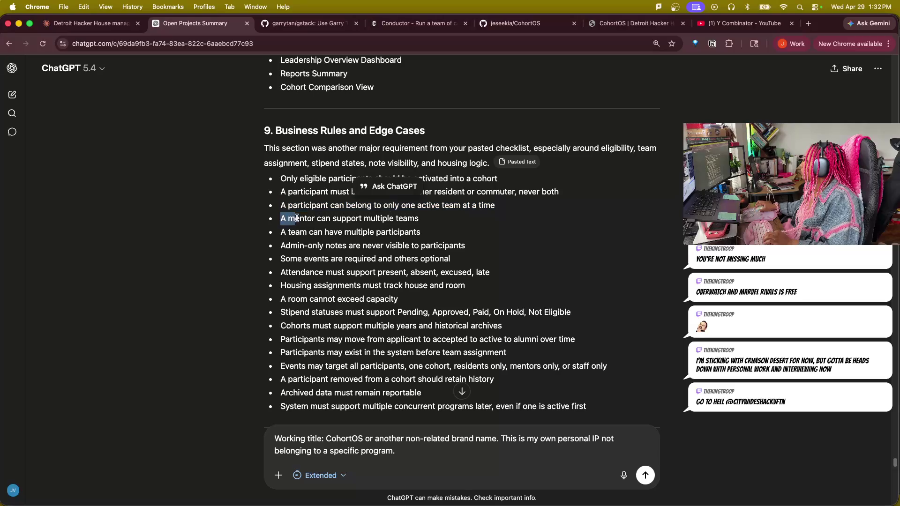
mouse_move(283, 218)
left_mouse_down()
mouse_move(271, 238)
mouse_move(421, 234)
left_mouse_up()
left_click(288, 234)
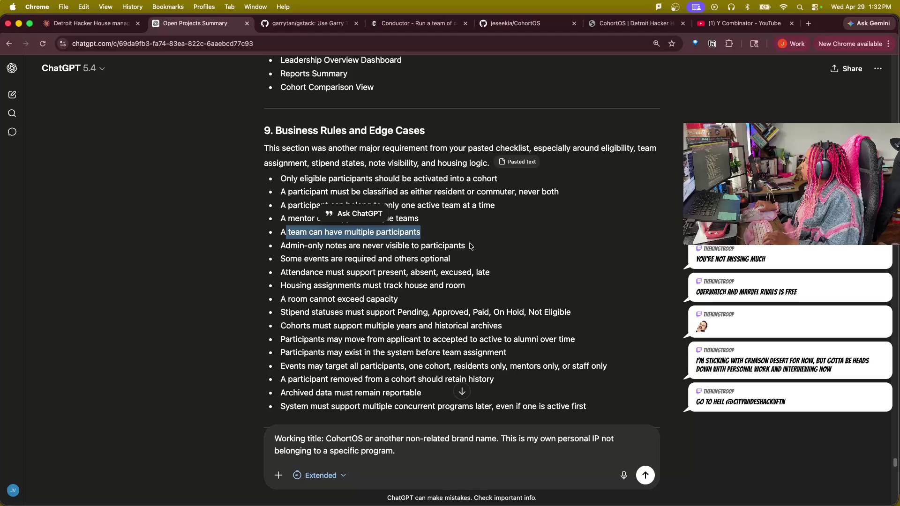
- Read the rules on admin-only notes, required/optional events, attendance states and room capacity
left_click_drag(465, 246, 281, 246)
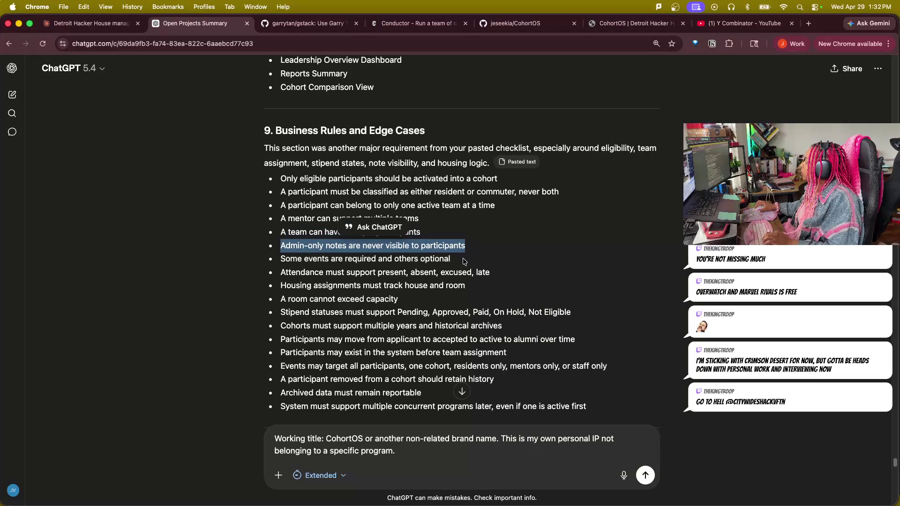
left_click_drag(456, 260, 281, 259)
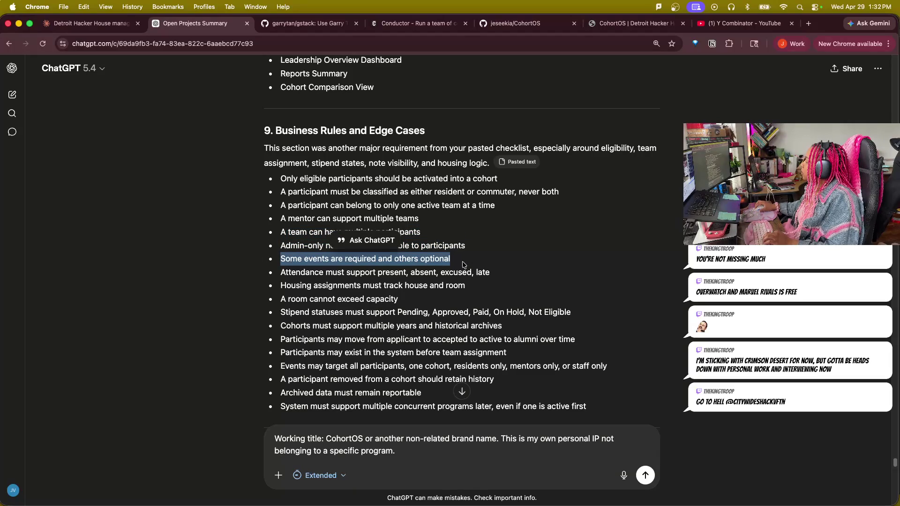
mouse_move(491, 273)
left_mouse_down()
mouse_move(271, 276)
mouse_move(476, 291)
left_mouse_up()
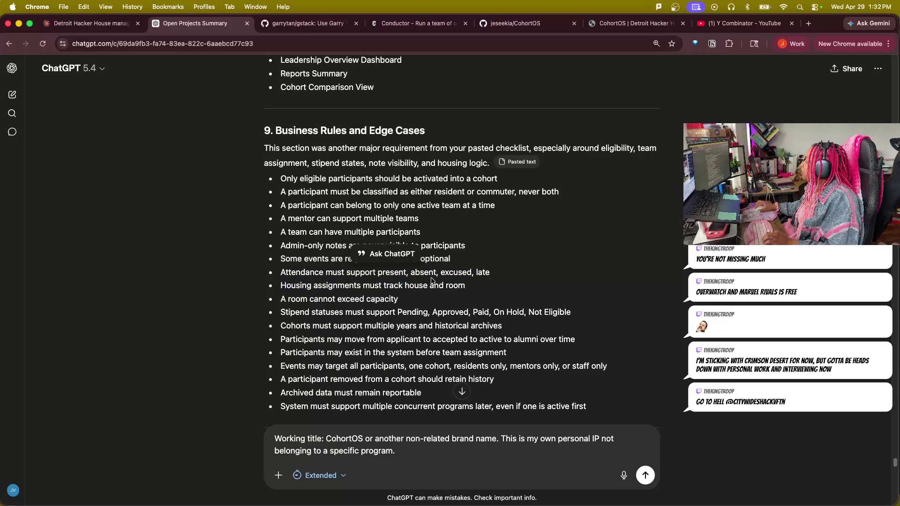
left_click_drag(279, 299, 409, 301)
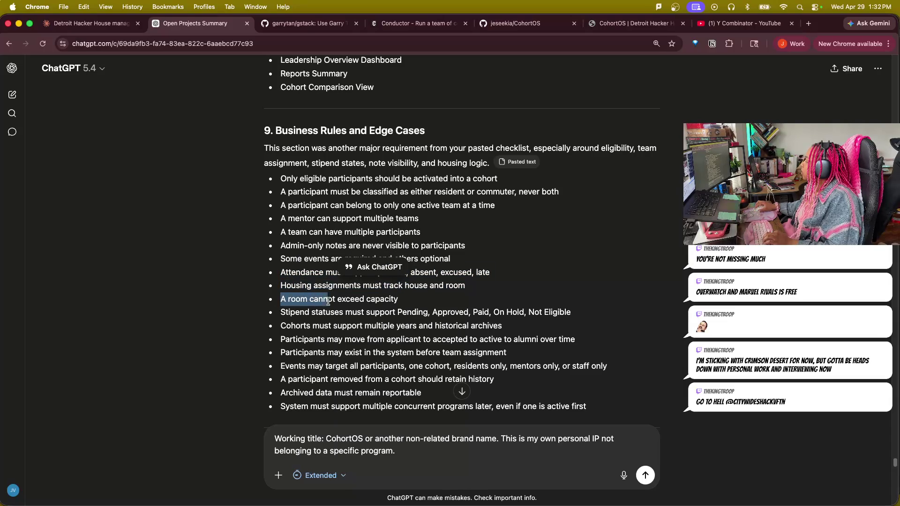
scroll(384, 355, "down", 3)
left_click_drag(280, 210, 579, 209)
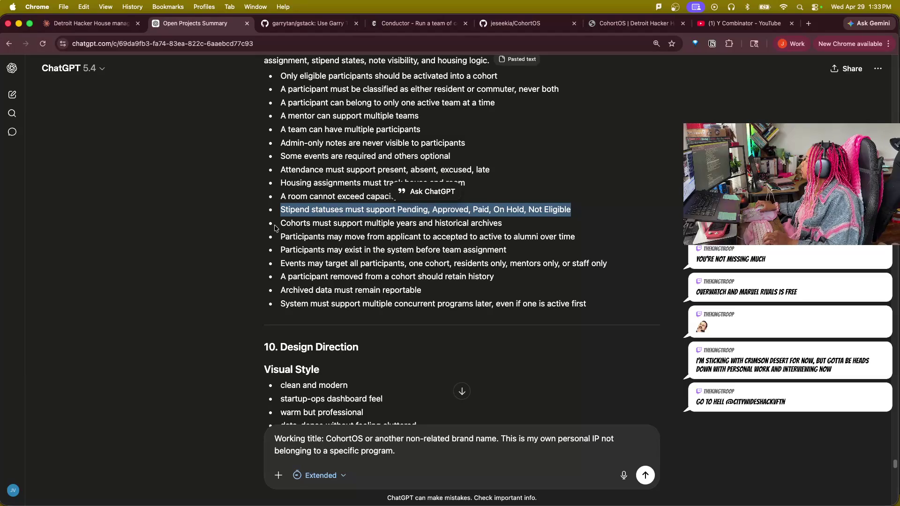
- Read the rules on multi-year cohorts, participant lifecycle, pre-team participants and event targeting
mouse_move(522, 229)
left_mouse_down()
mouse_move(264, 223)
mouse_move(482, 237)
left_mouse_up()
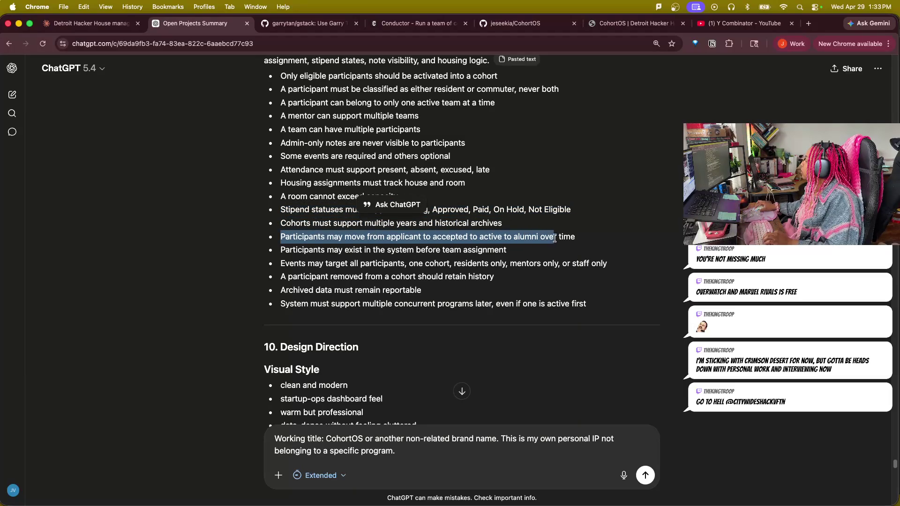
left_click_drag(481, 237, 576, 237)
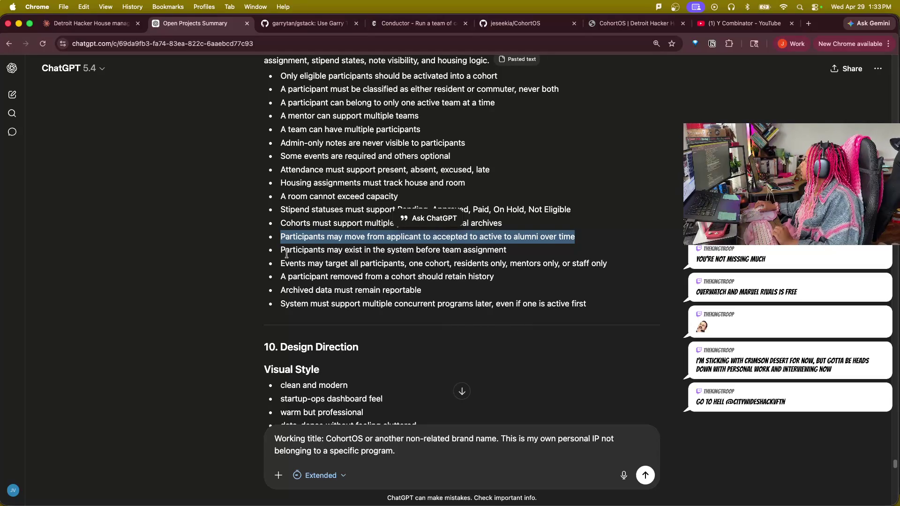
left_click_drag(285, 255, 354, 258)
left_click_drag(274, 265, 607, 264)
left_click(385, 266)
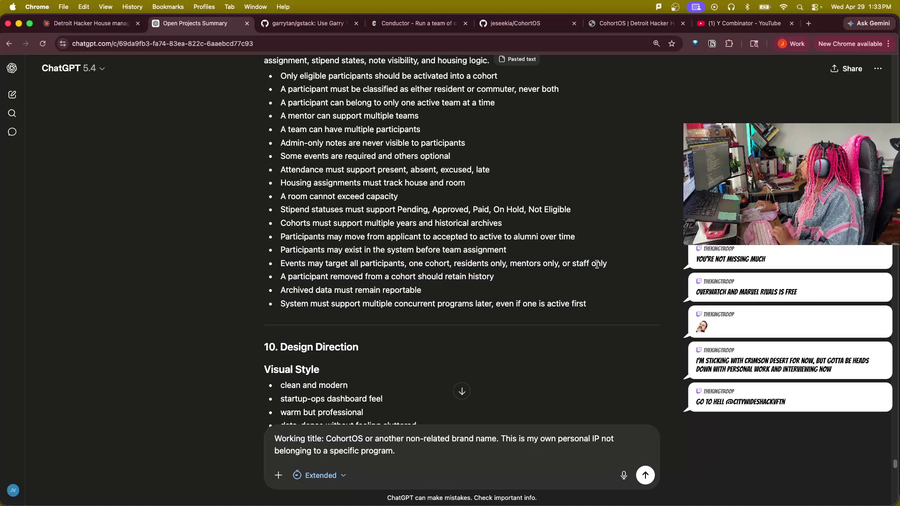
- Read the rules on removed participants' history, archived data reporting and concurrent programs
left_click_drag(279, 277, 496, 276)
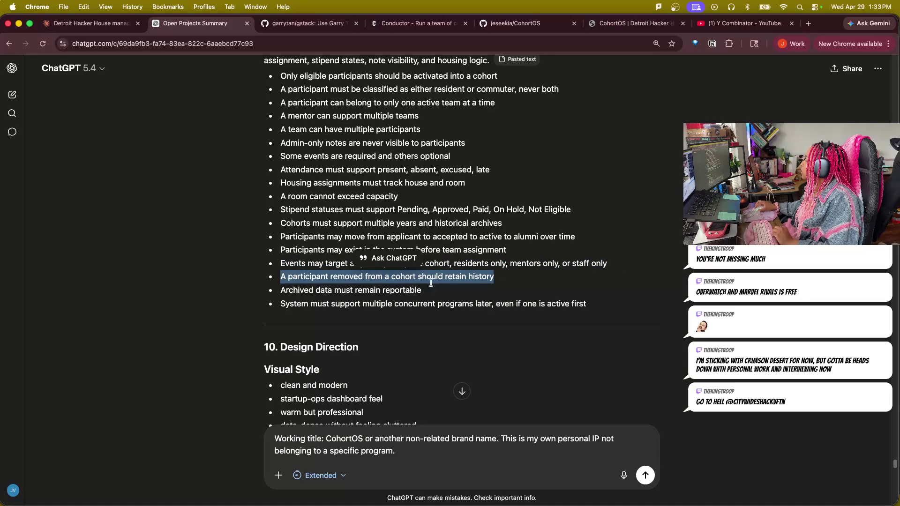
left_click_drag(281, 290, 424, 291)
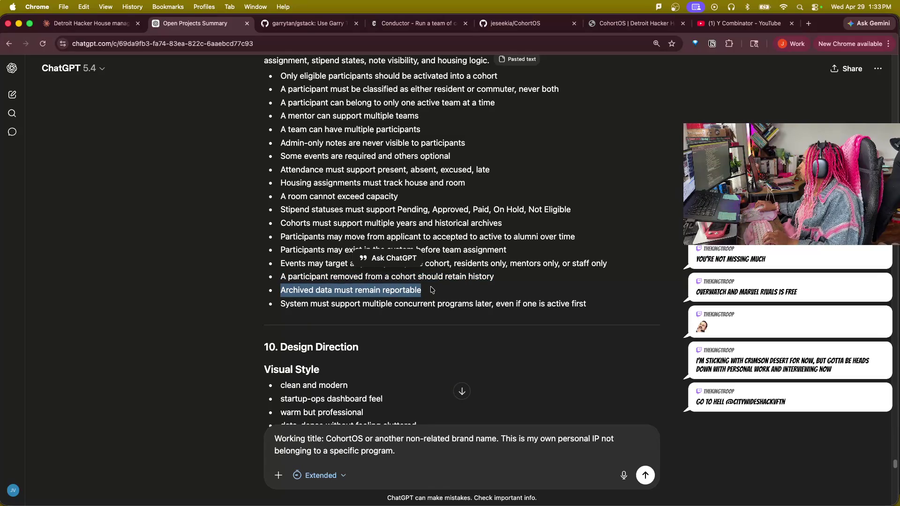
left_click_drag(281, 305, 476, 314)
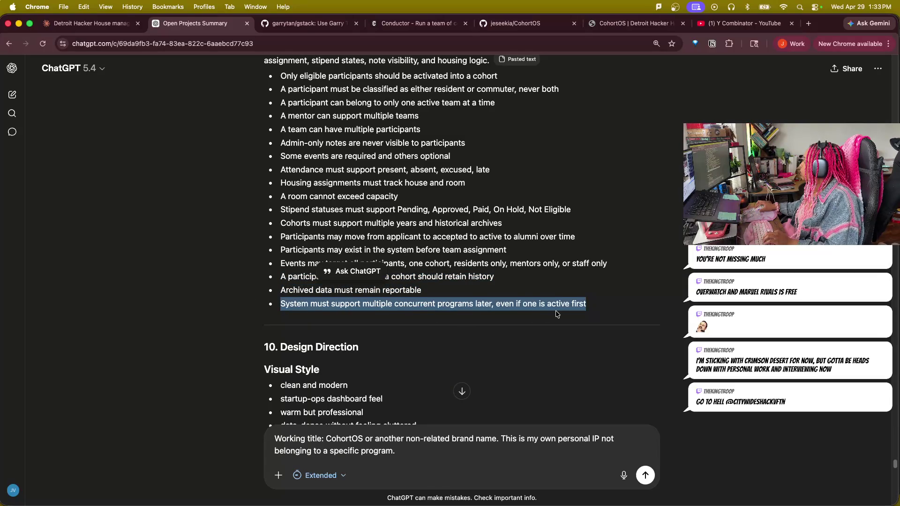
scroll(597, 385, "down", 3)
scroll(565, 358, "down", 3)
scroll(566, 351, "down", 1)
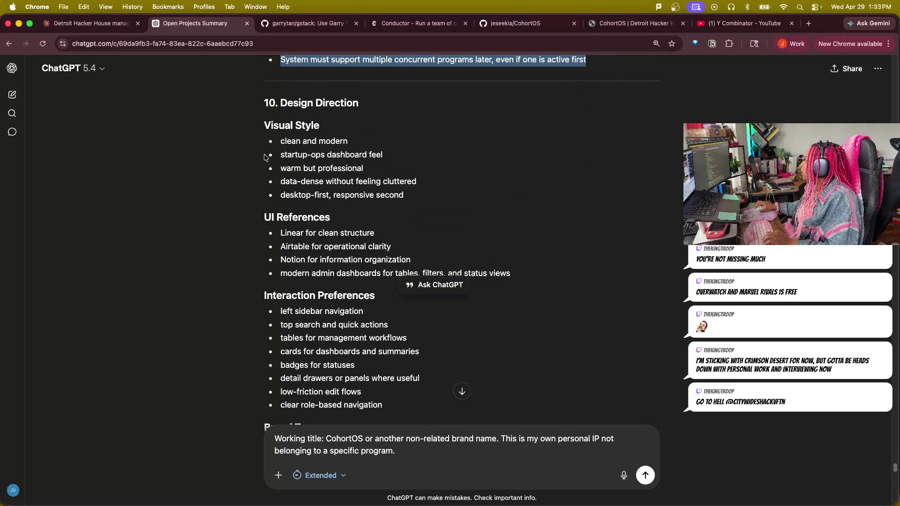
- Read Visual Style: startup-ops dashboard feel, warm but professional, data-dense, desktop-first
left_click_drag(286, 156, 387, 157)
left_click_drag(284, 172, 381, 174)
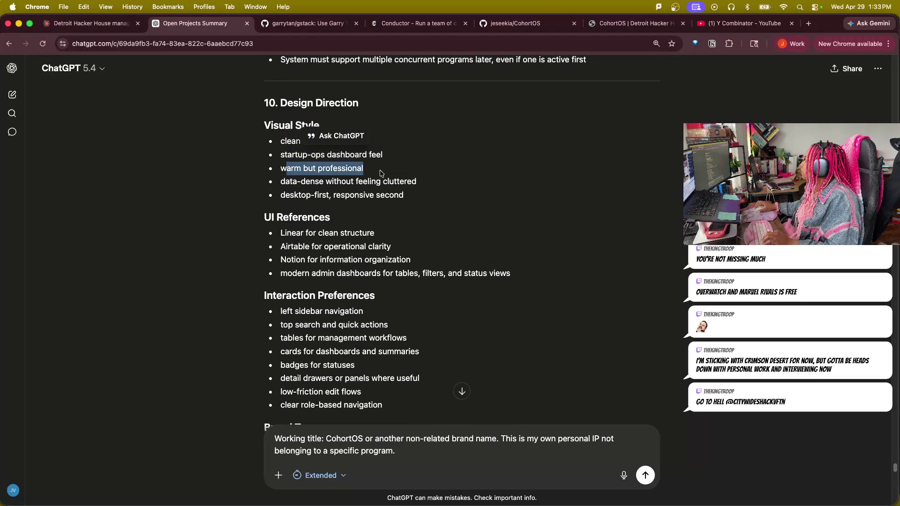
left_click_drag(280, 182, 453, 184)
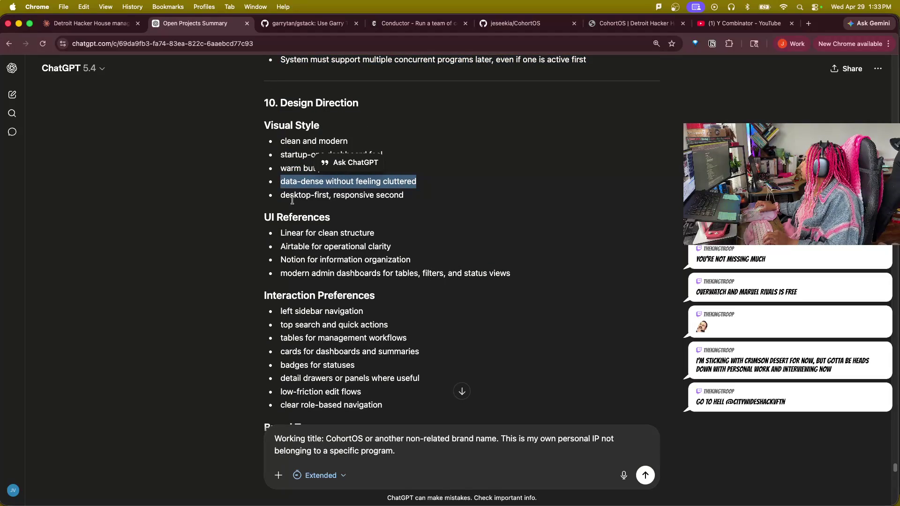
left_click_drag(280, 196, 412, 195)
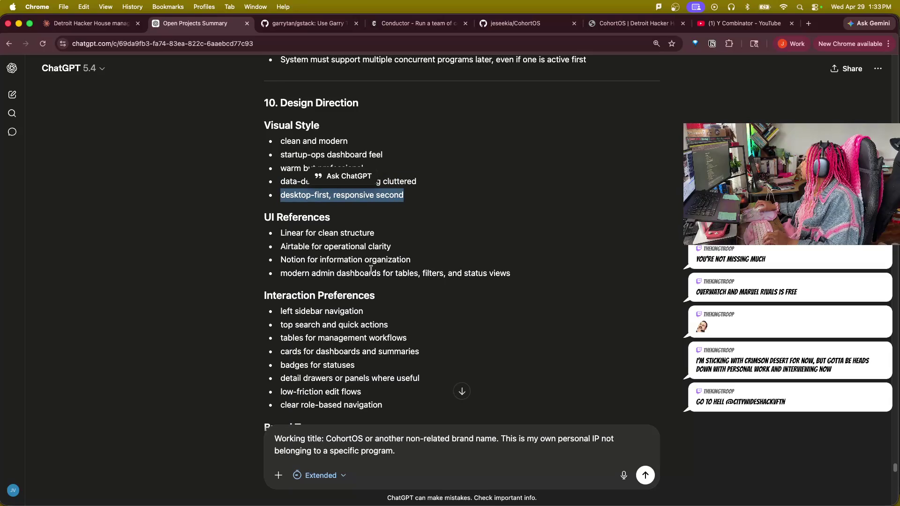
- Read the UI References: Linear for structure, Airtable for clarity, modern dashboards
left_click_drag(279, 233, 377, 234)
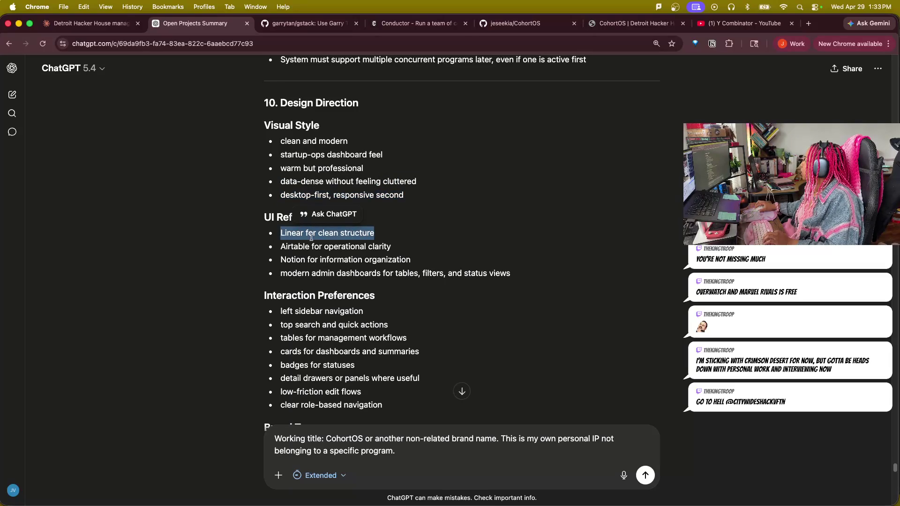
left_click(279, 247)
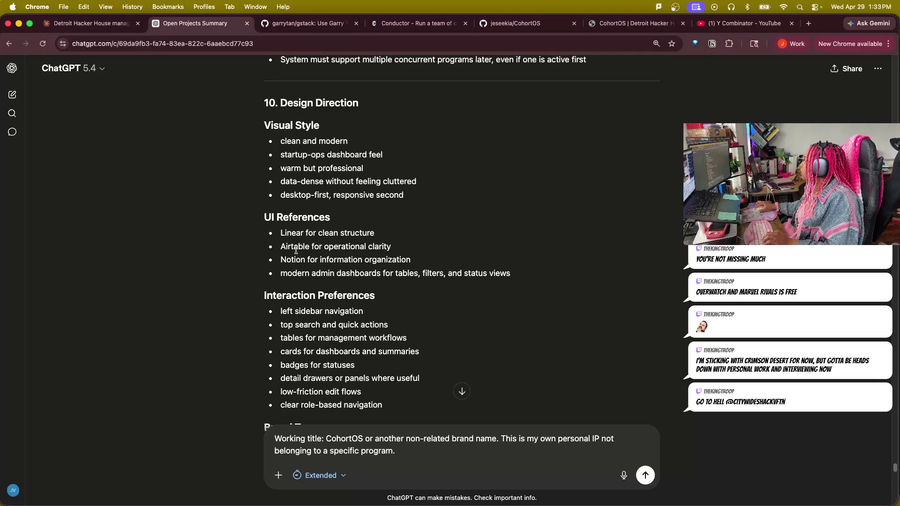
left_click_drag(278, 246, 391, 247)
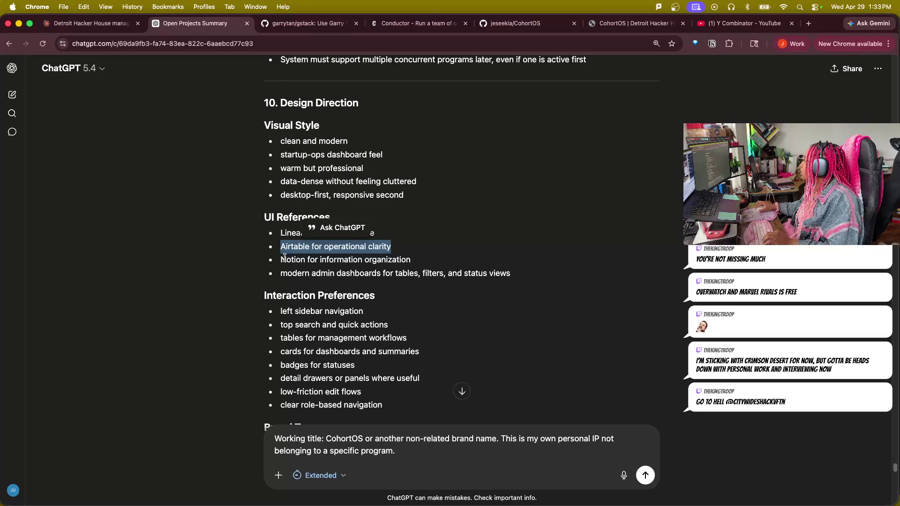
left_click(274, 272)
double_click(295, 274)
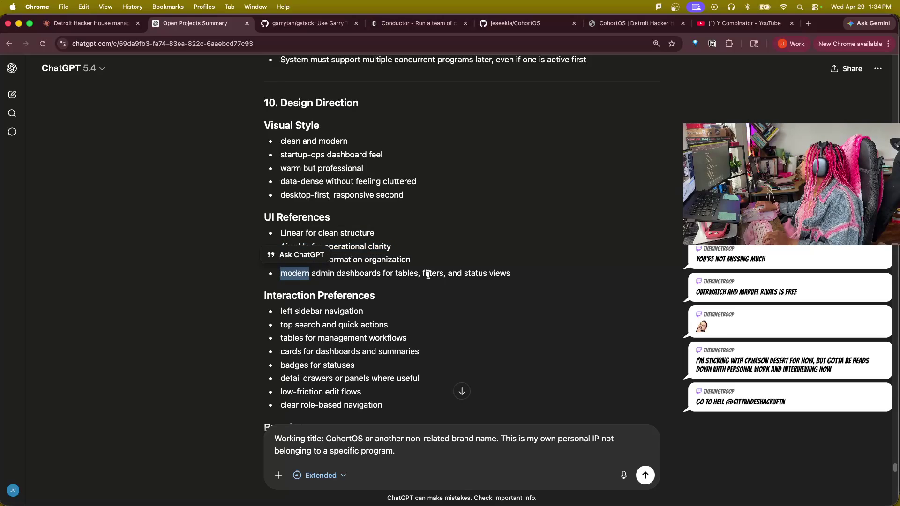
scroll(540, 284, "down", 3)
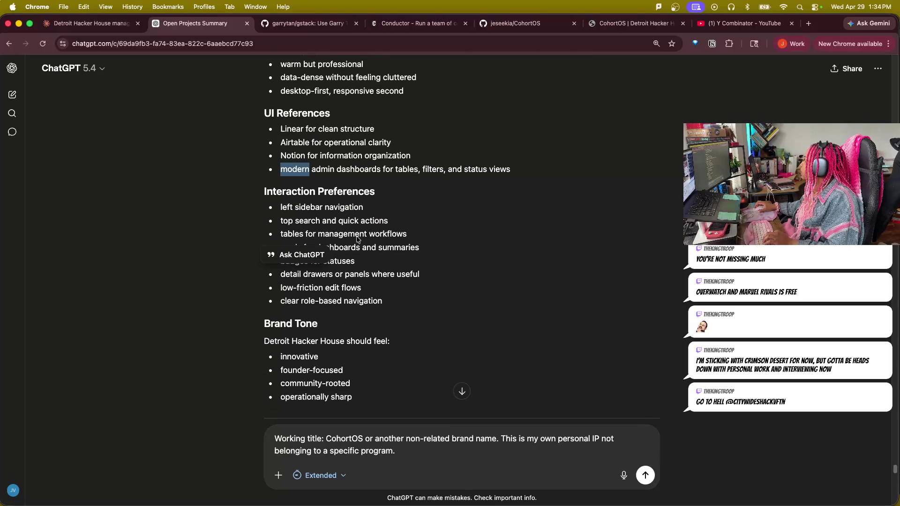
left_click(262, 216)
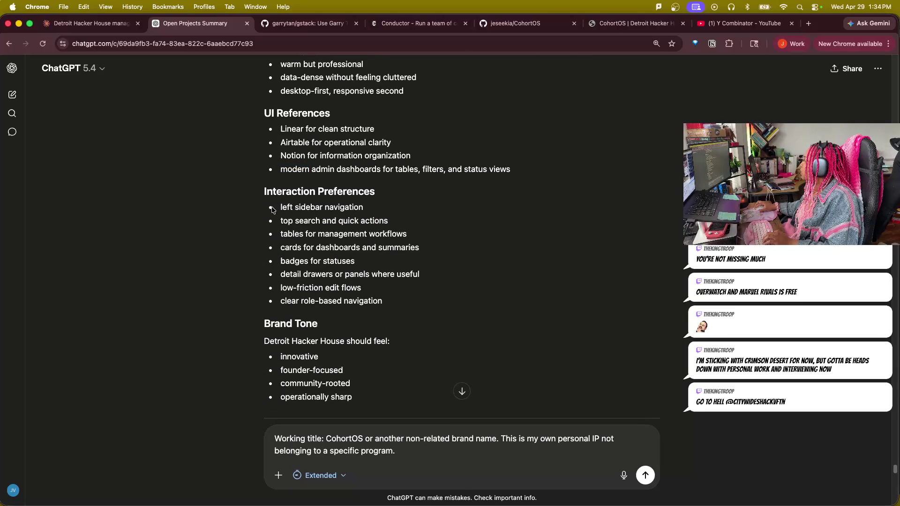
- Read Interaction Preferences: left sidebar, top search, tables, cards and detail drawers
left_click_drag(282, 207, 390, 212)
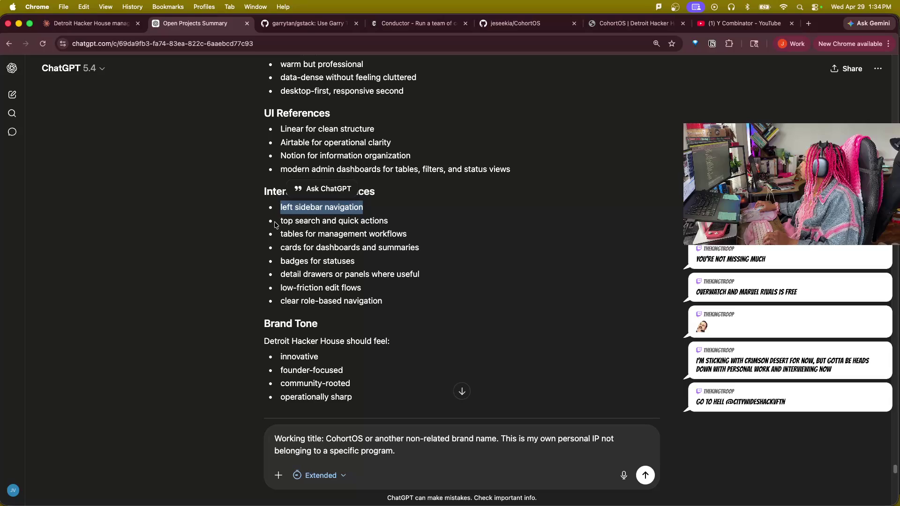
left_click_drag(275, 223, 393, 231)
left_click_drag(269, 236, 417, 240)
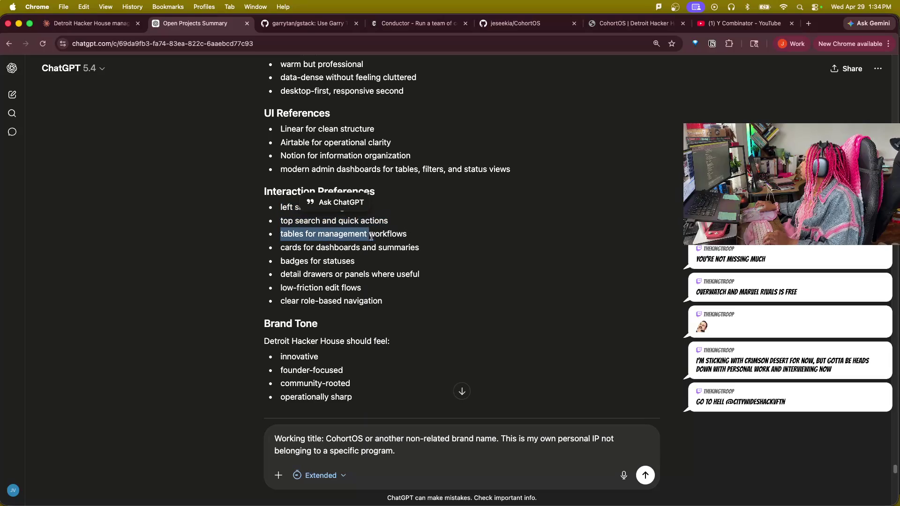
left_click_drag(280, 248, 424, 253)
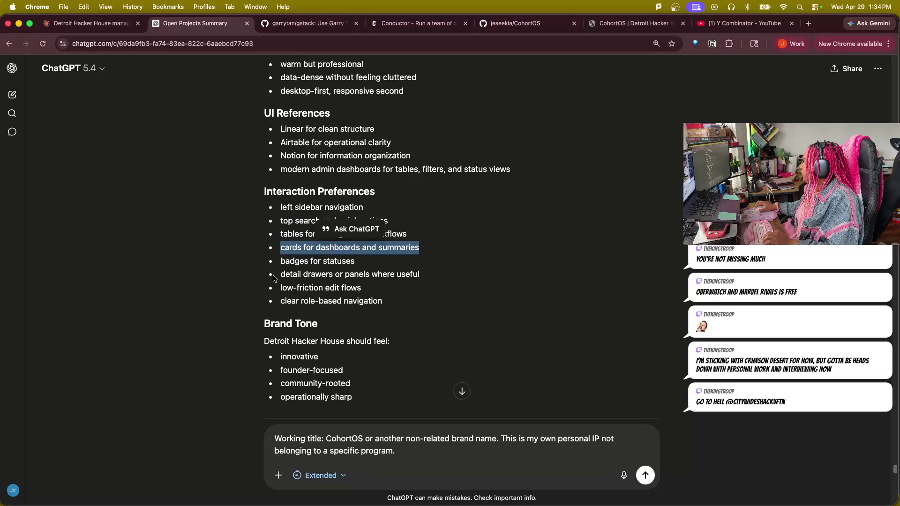
mouse_move(282, 275)
left_mouse_down()
mouse_move(386, 276)
mouse_move(446, 288)
left_mouse_up()
scroll(366, 318, "down", 1)
scroll(401, 419, "down", 3)
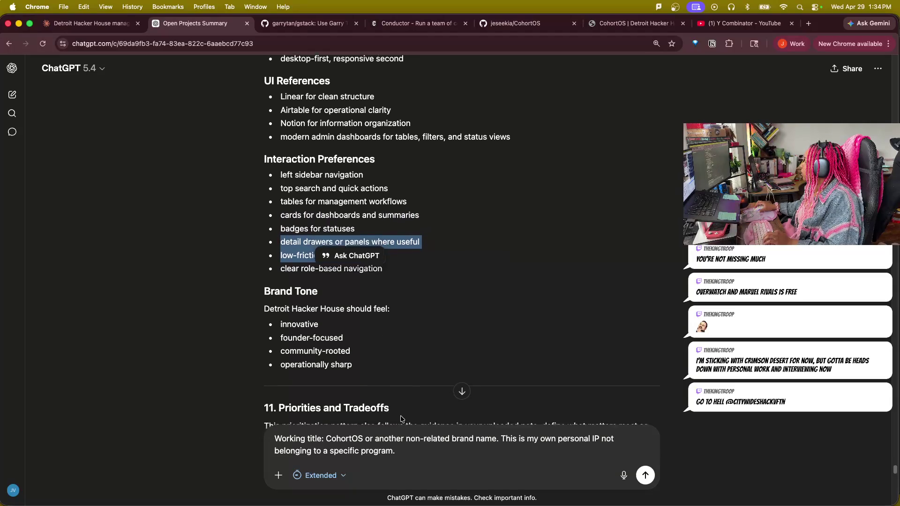
left_click(196, 246)
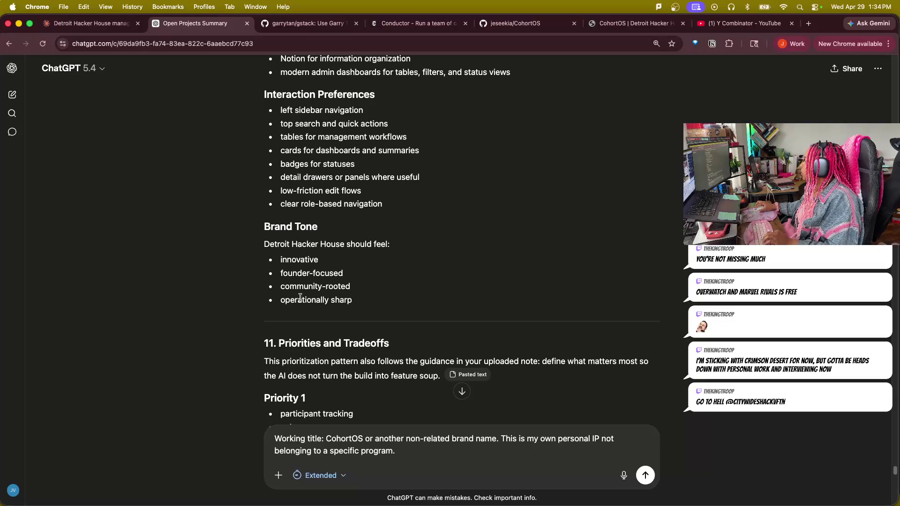
scroll(197, 382, "down", 1)
scroll(196, 382, "down", 3)
scroll(193, 379, "down", 5)
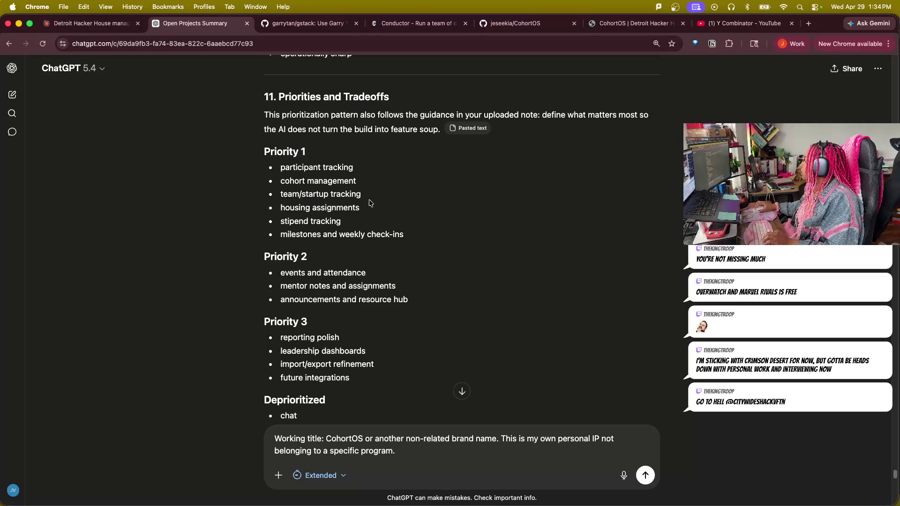
left_click_drag(280, 209, 302, 239)
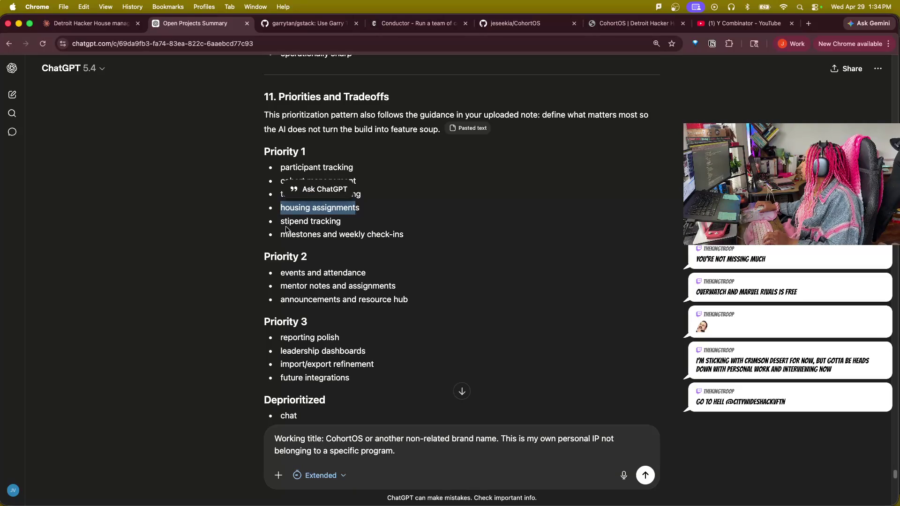
left_click(302, 239)
scroll(302, 229, "down", 2)
scroll(304, 218, "down", 2)
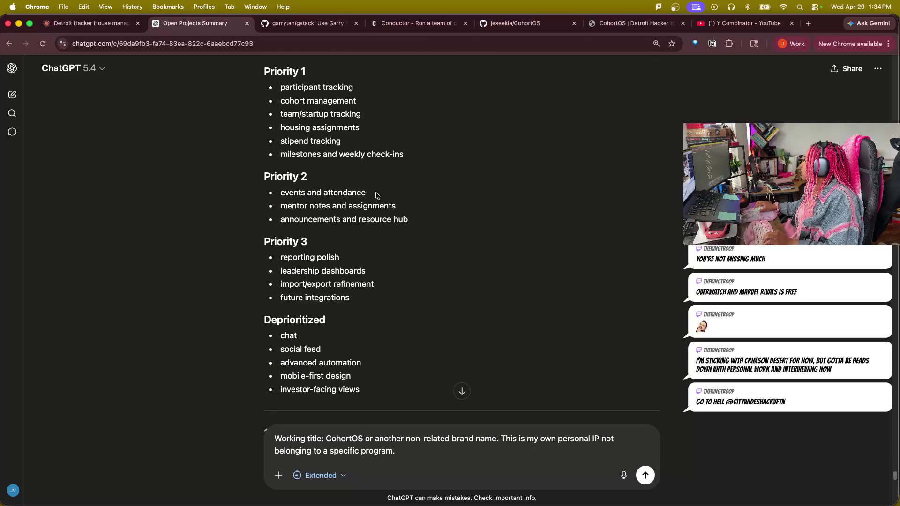
left_click_drag(374, 194, 247, 192)
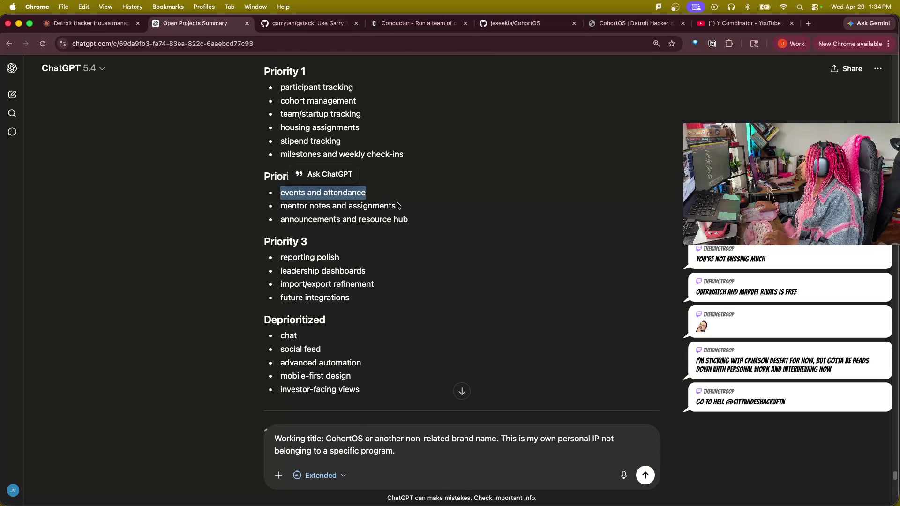
left_click_drag(410, 206, 261, 207)
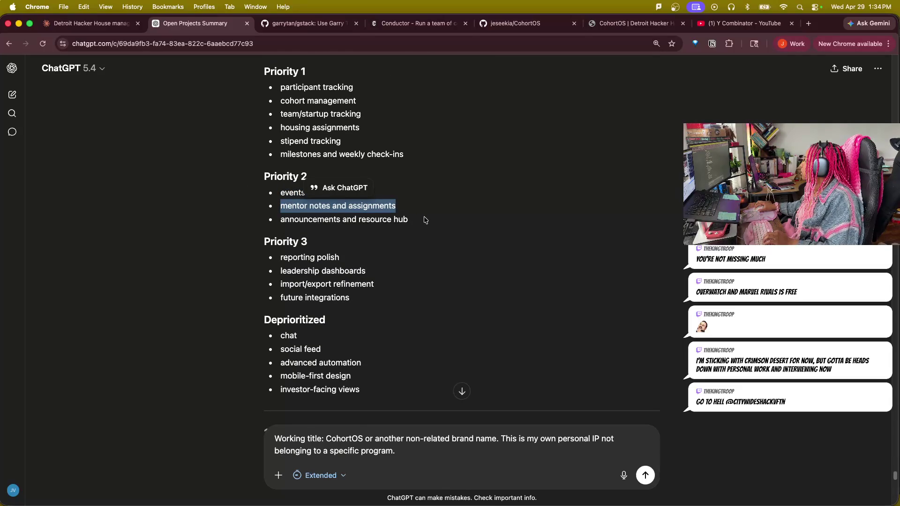
left_click_drag(419, 223, 257, 207)
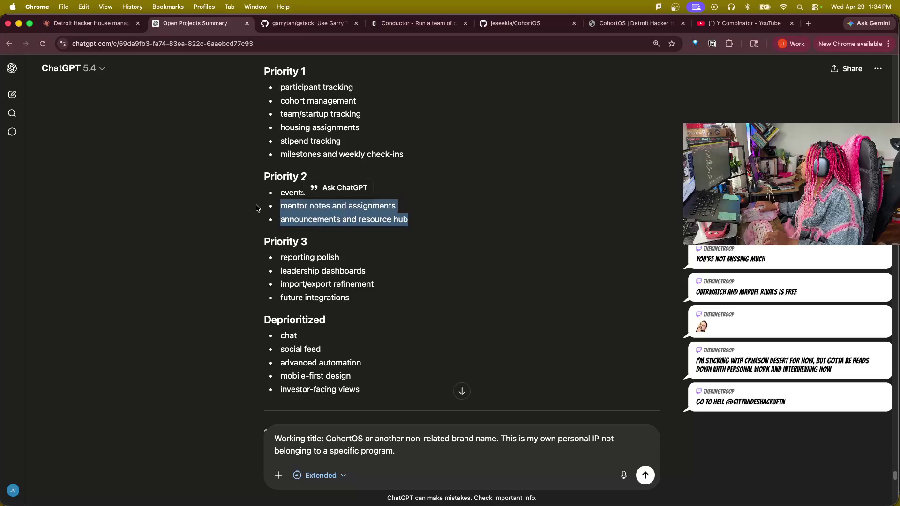
left_click_drag(267, 261, 340, 259)
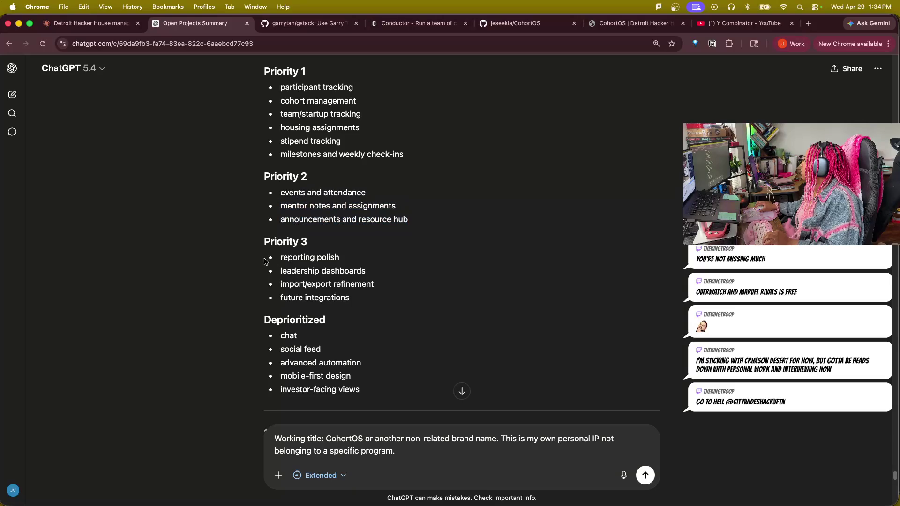
left_click_drag(274, 268, 377, 276)
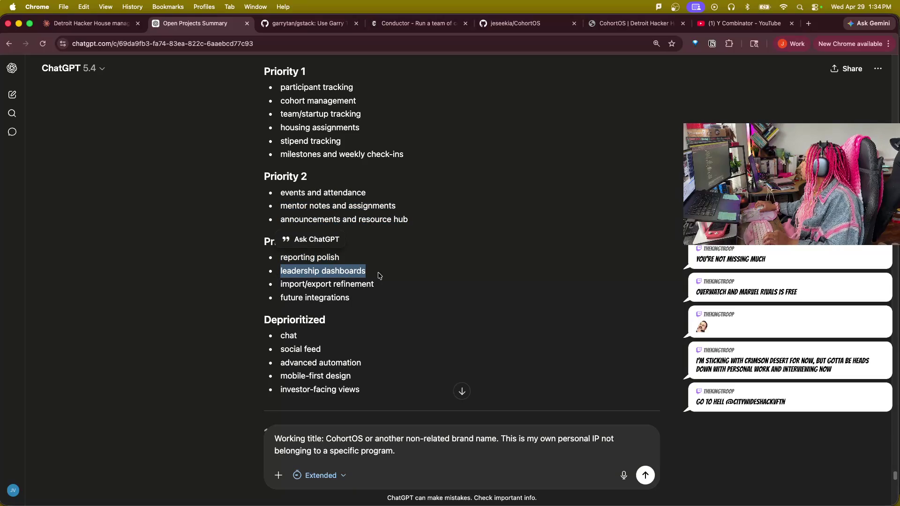
left_click_drag(271, 290, 386, 288)
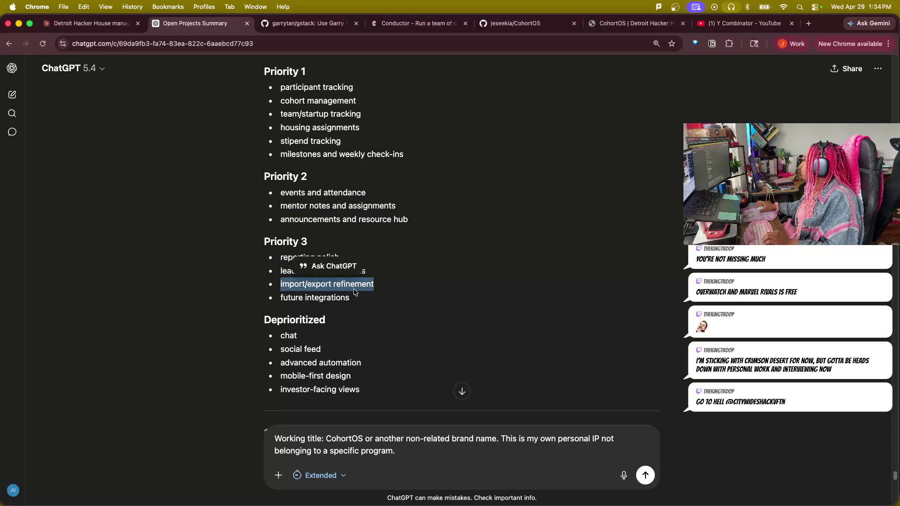
left_click_drag(273, 299, 356, 301)
scroll(392, 363, "down", 2)
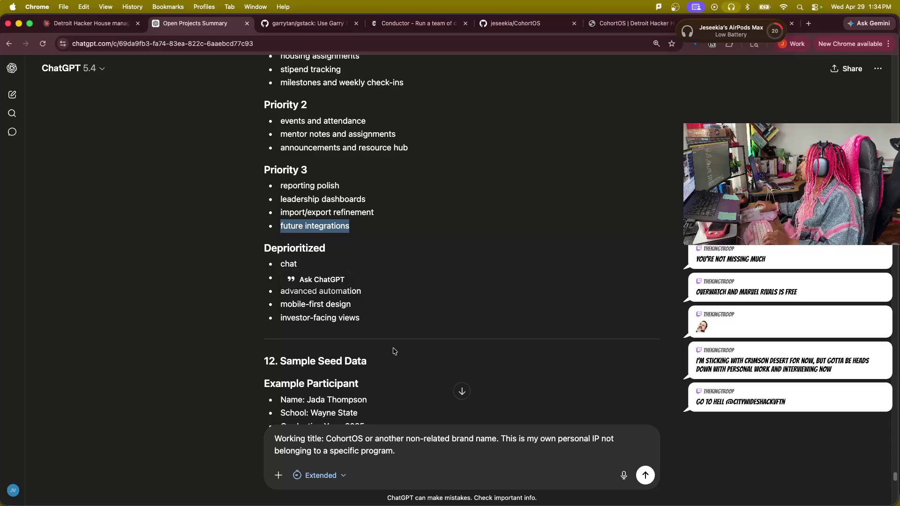
left_click(234, 266)
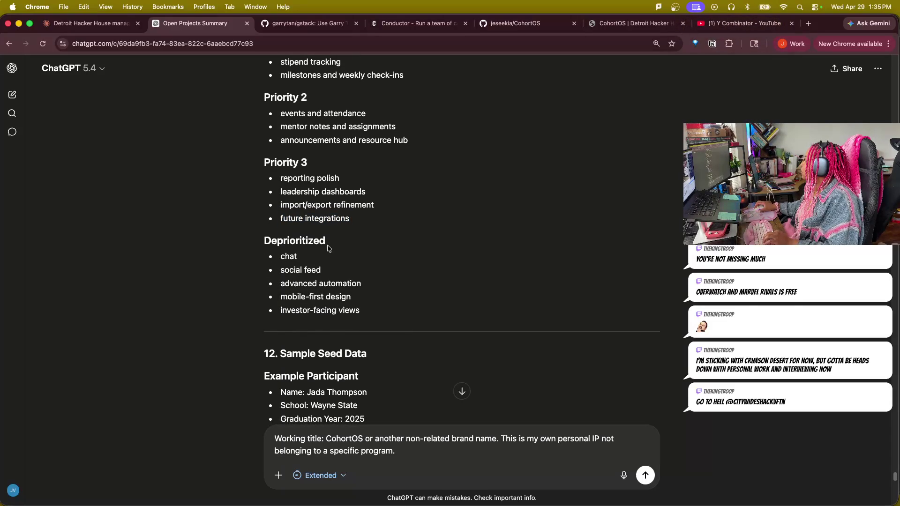
left_click_drag(298, 258, 278, 259)
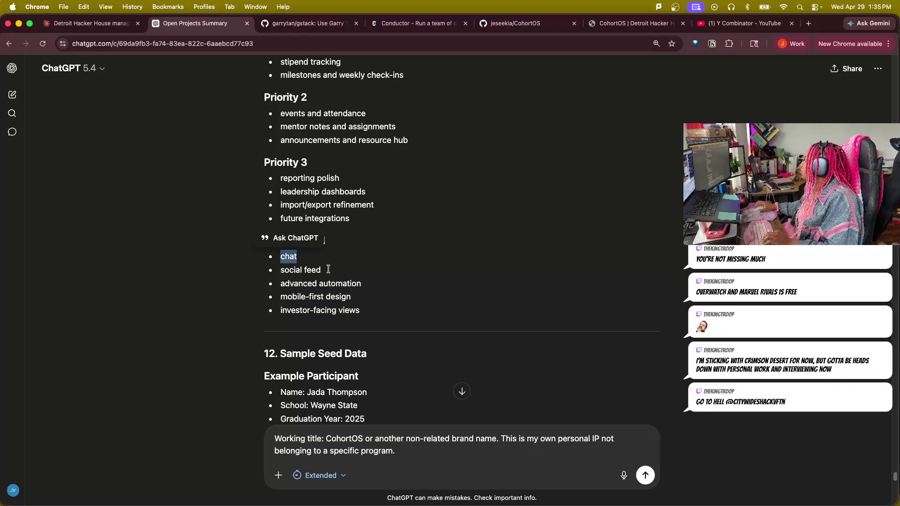
scroll(323, 274, "down", 1)
scroll(368, 288, "down", 5)
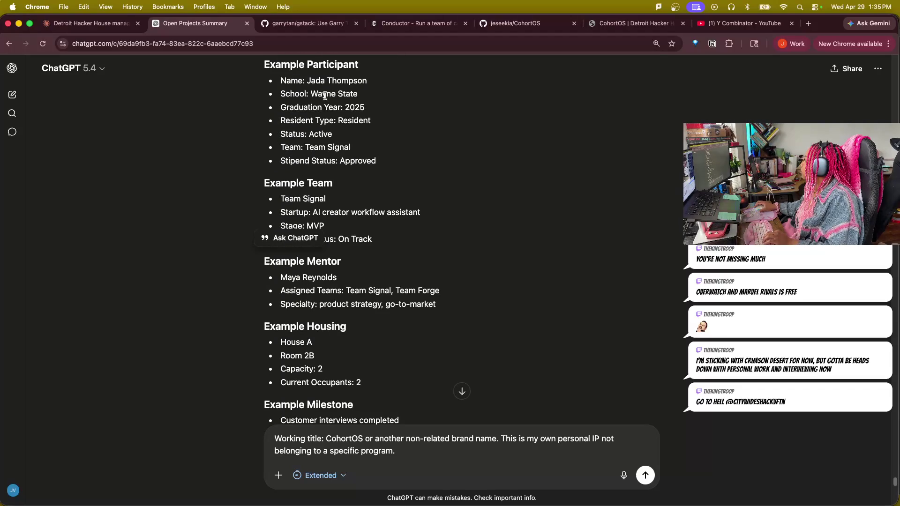
scroll(309, 364, "down", 2)
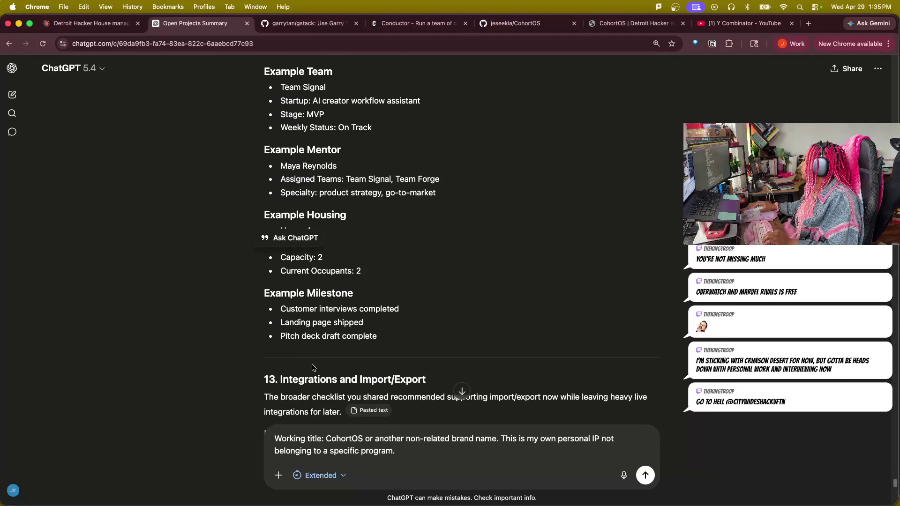
scroll(312, 365, "down", 2)
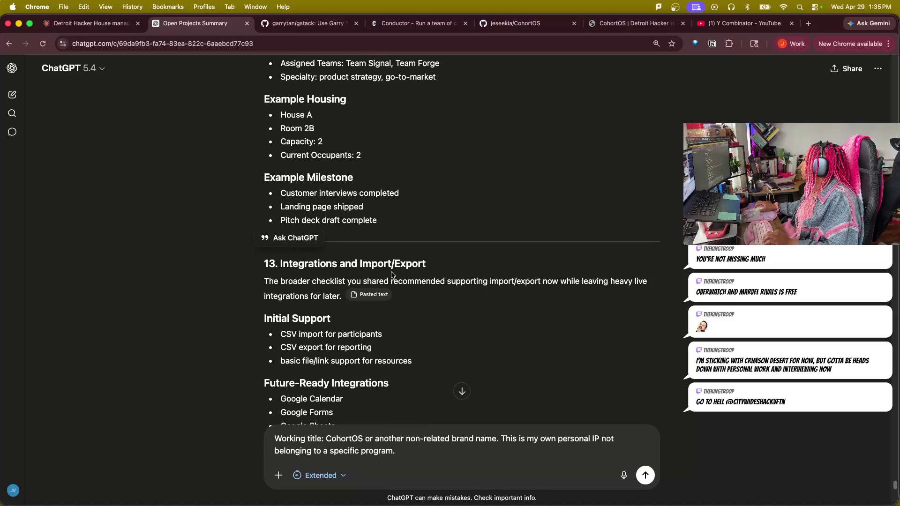
left_click_drag(258, 281, 568, 296)
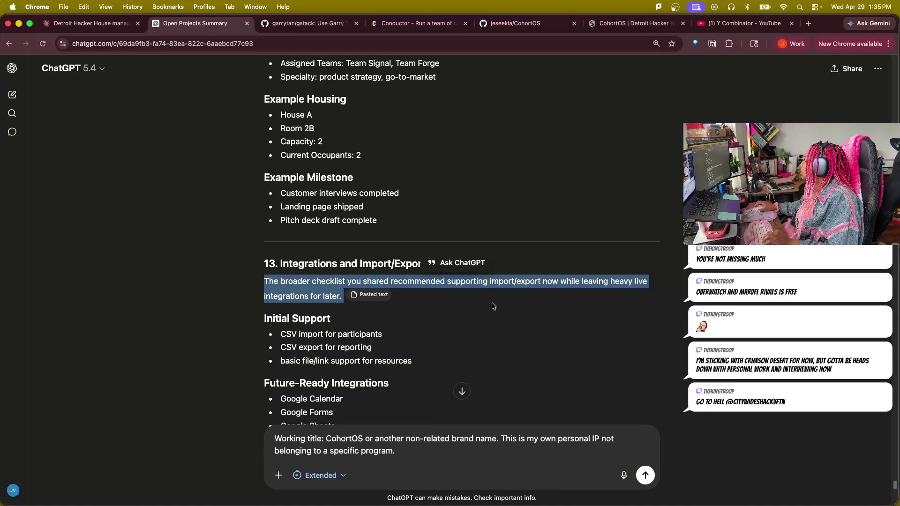
scroll(409, 371, "down", 1)
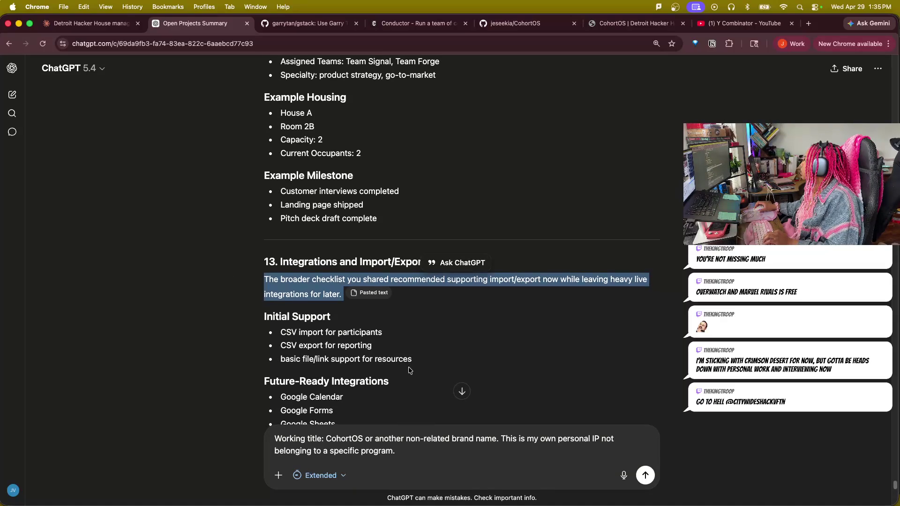
scroll(409, 371, "down", 2)
scroll(411, 370, "down", 1)
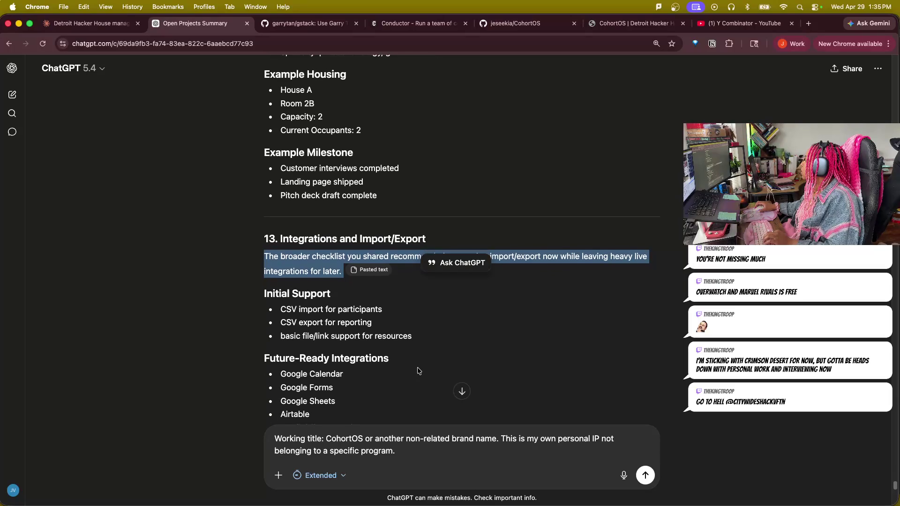
scroll(422, 371, "down", 2)
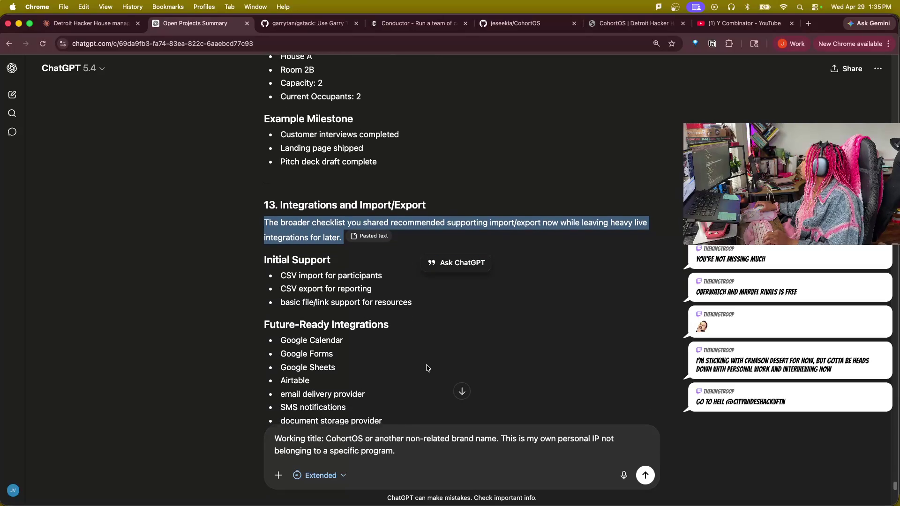
scroll(427, 368, "down", 3)
scroll(427, 368, "down", 1)
scroll(428, 367, "down", 2)
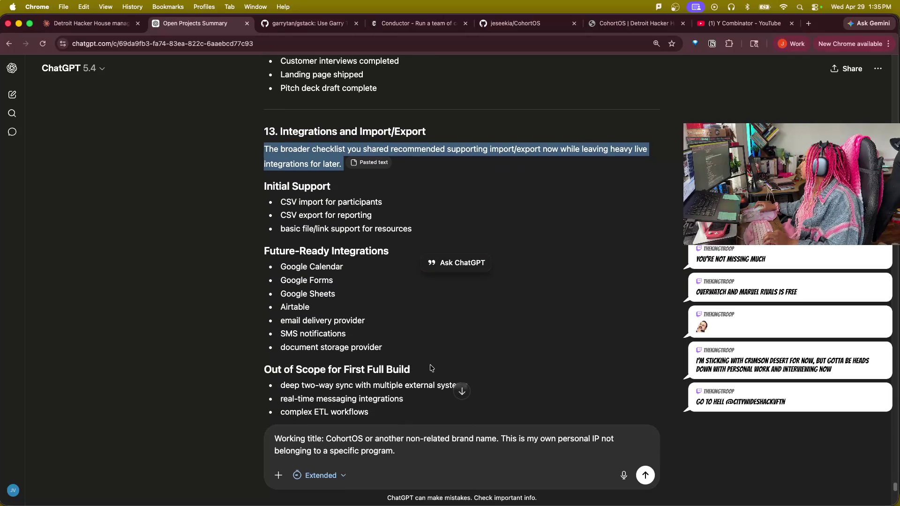
scroll(430, 364, "down", 2)
scroll(430, 365, "down", 2)
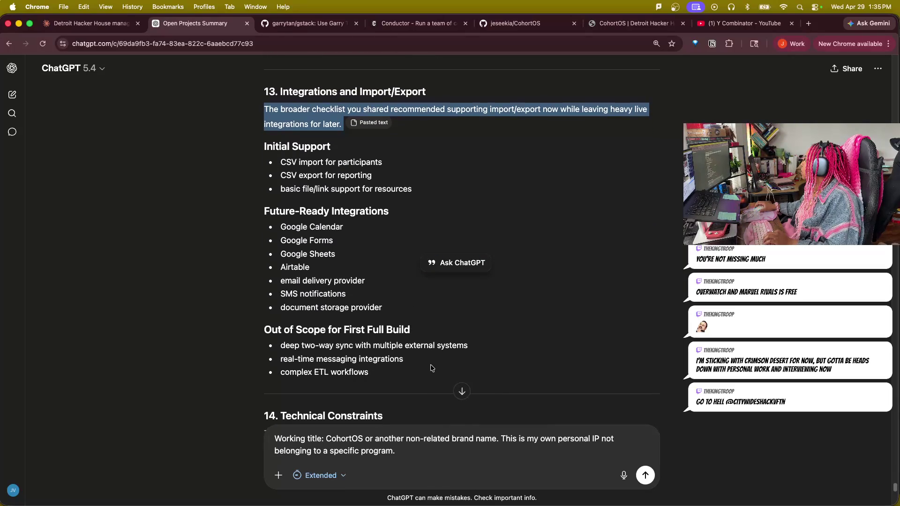
scroll(431, 368, "down", 2)
scroll(432, 368, "down", 1)
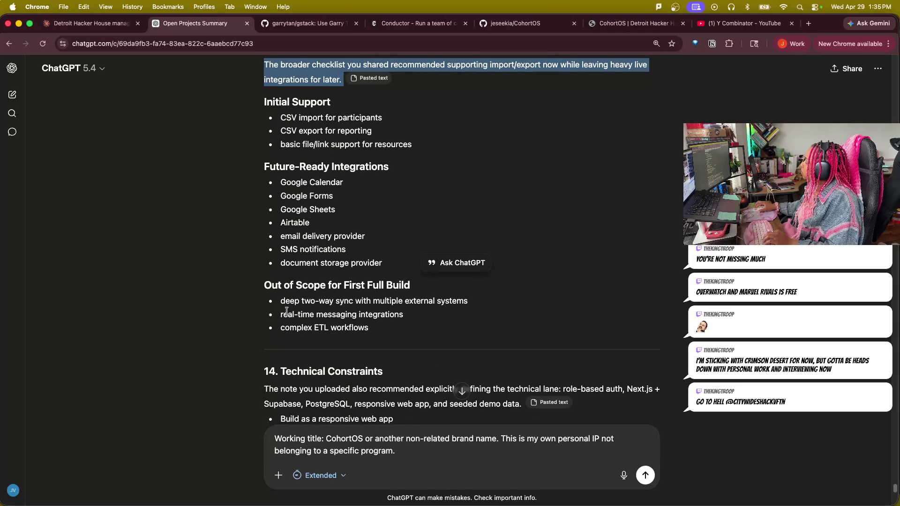
left_click(266, 303)
left_click_drag(420, 295, 404, 302)
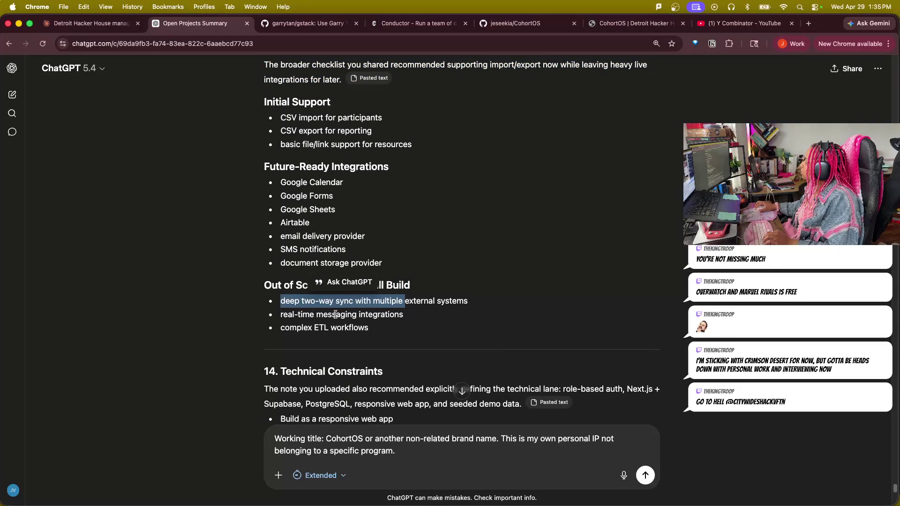
scroll(387, 392, "down", 5)
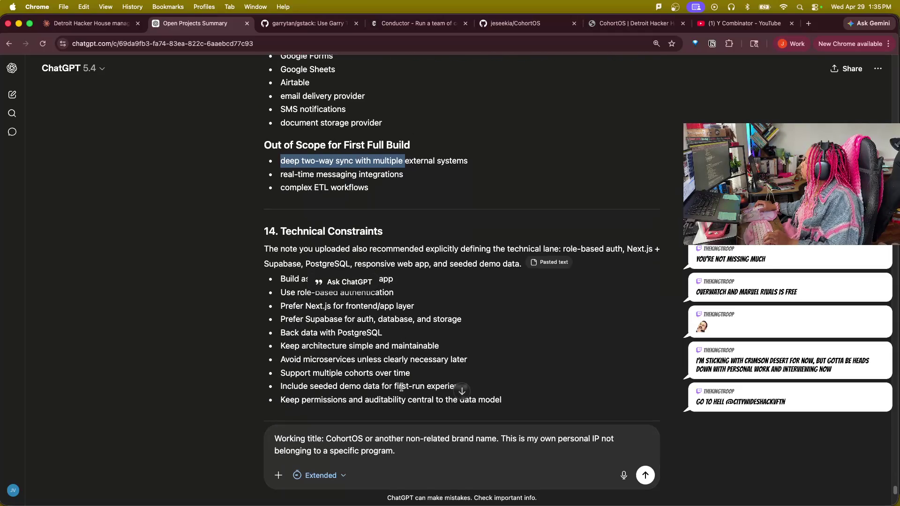
mouse_move(263, 250)
left_mouse_down()
mouse_move(509, 248)
mouse_move(671, 199)
mouse_move(727, 271)
mouse_move(679, 273)
left_mouse_up()
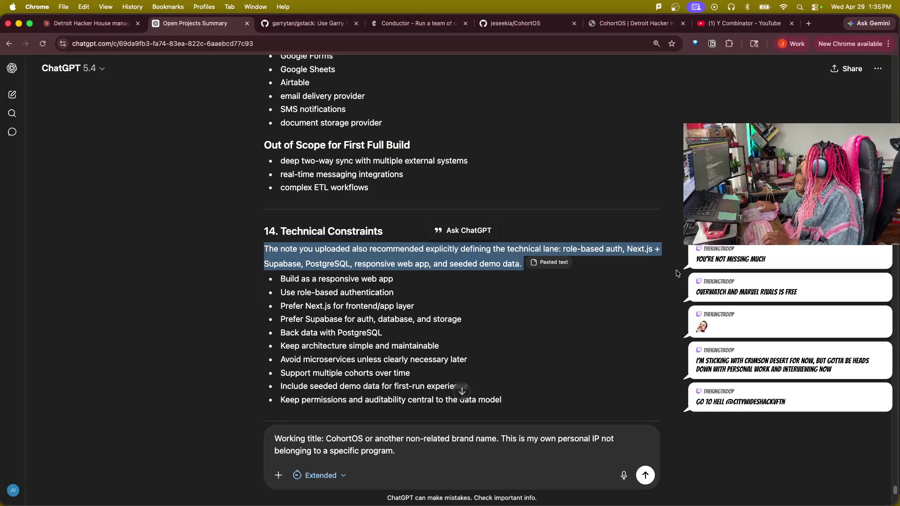
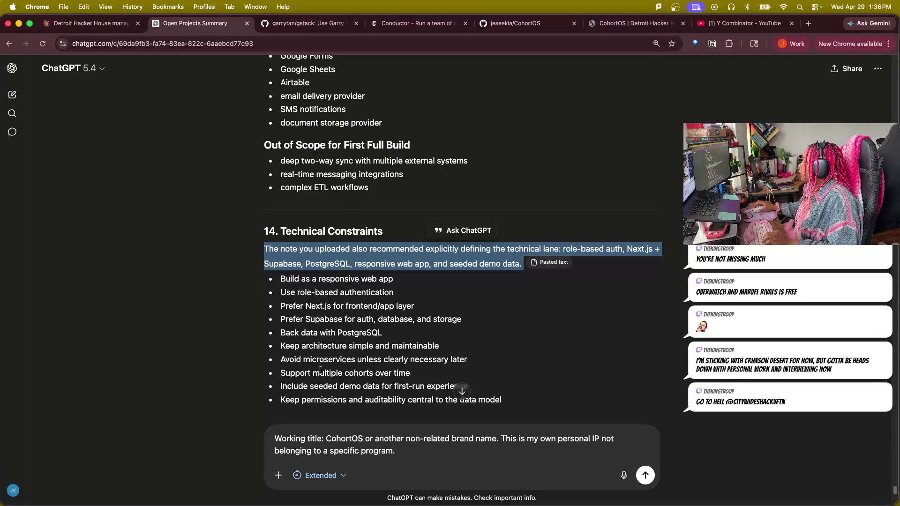
- Review the technical constraint bullets (Next.js, Supabase, PostgreSQL, avoid microservices) by highlighting them
left_click_drag(280, 278, 395, 293)
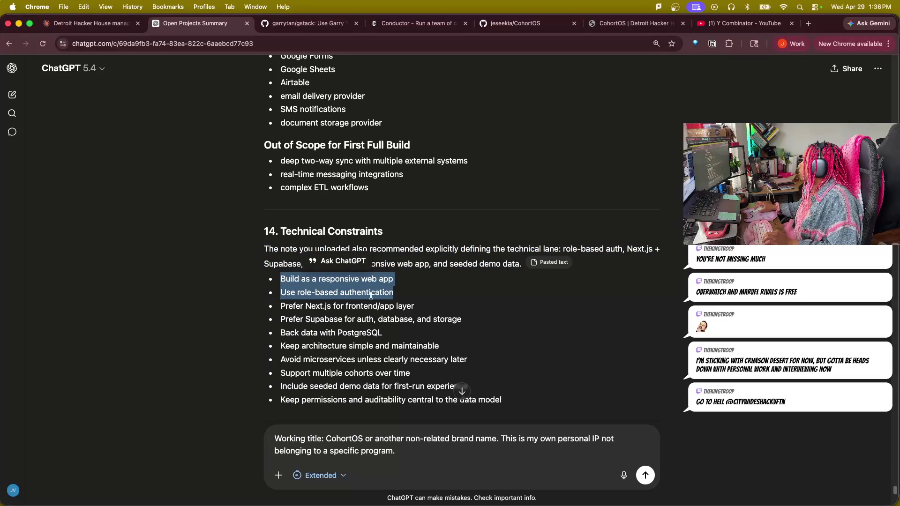
left_click_drag(277, 306, 415, 307)
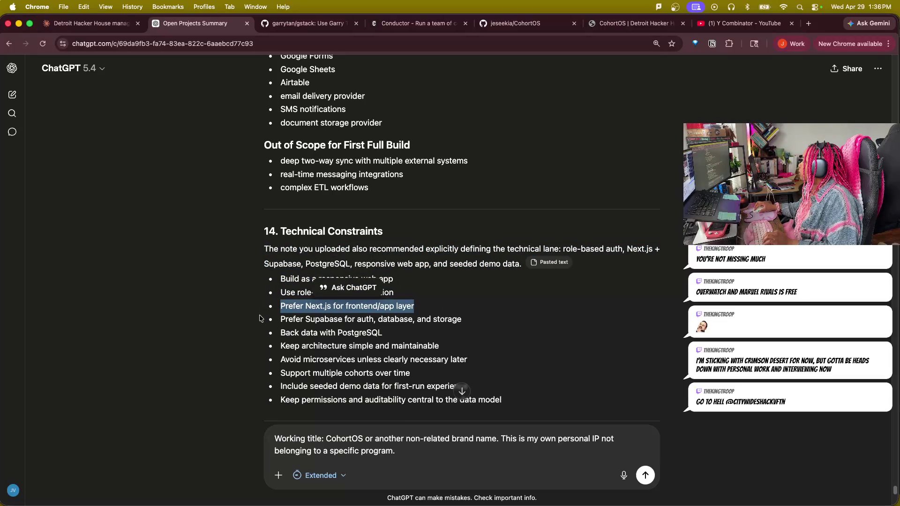
left_click_drag(262, 319, 457, 329)
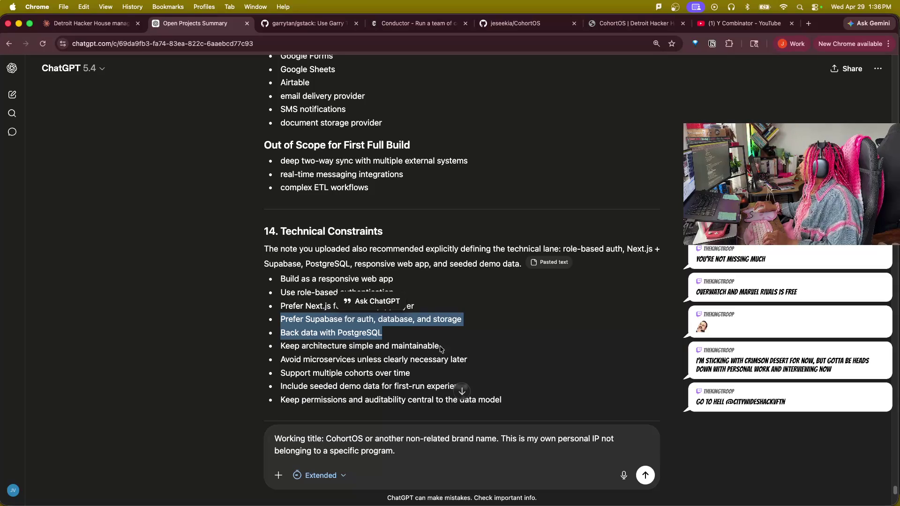
left_click_drag(279, 361, 480, 366)
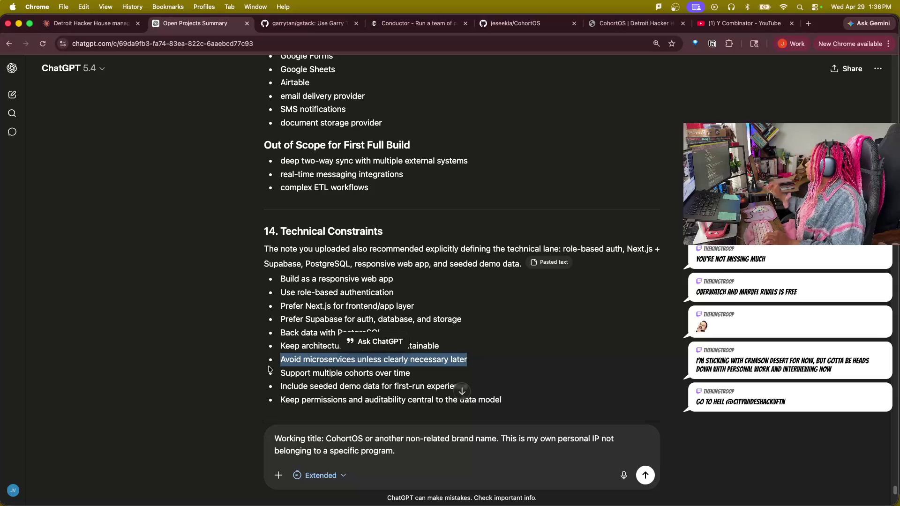
left_click(493, 378)
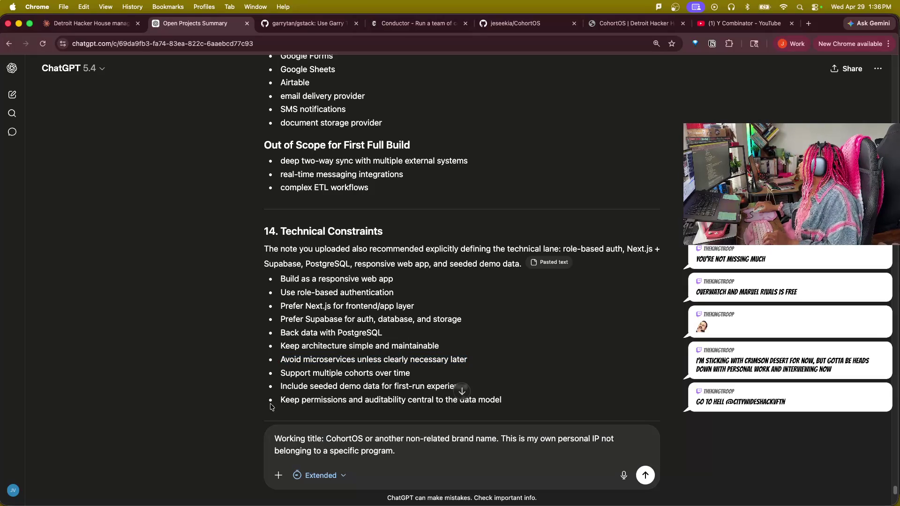
left_click_drag(281, 398, 486, 400)
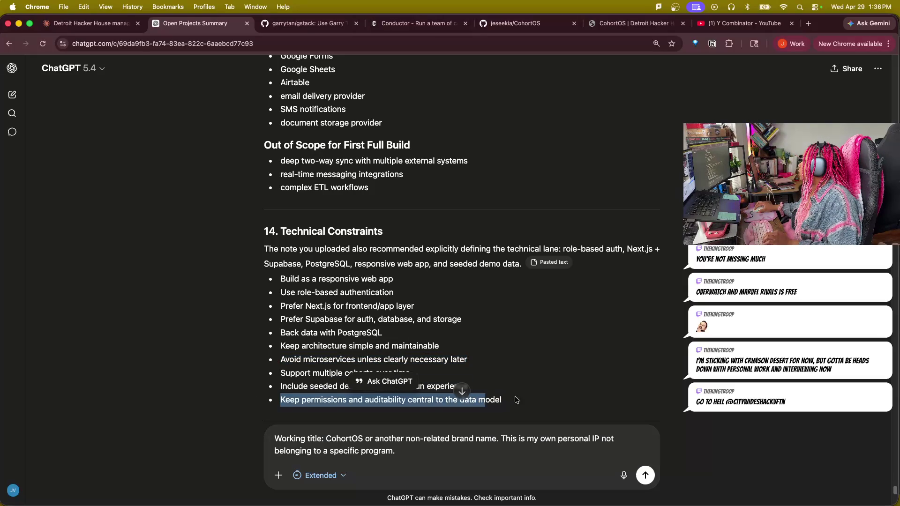
scroll(562, 376, "down", 5)
scroll(562, 376, "down", 2)
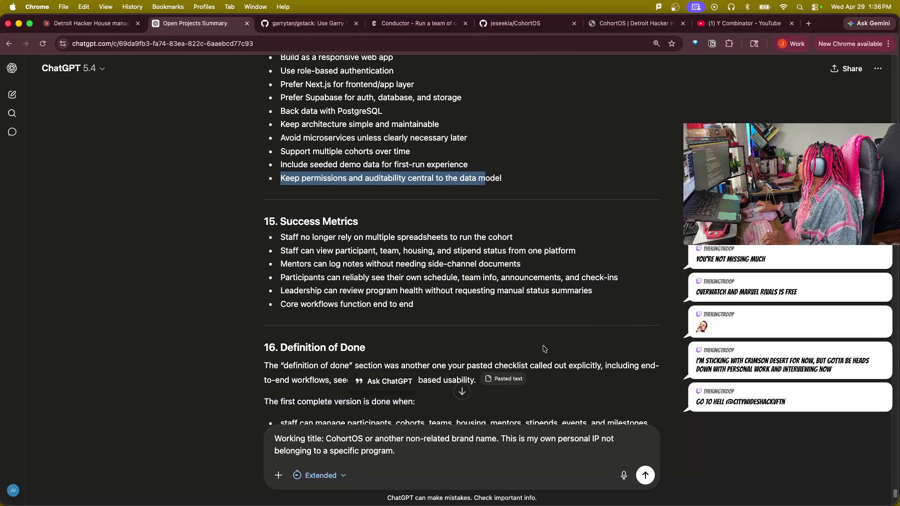
scroll(542, 345, "down", 1)
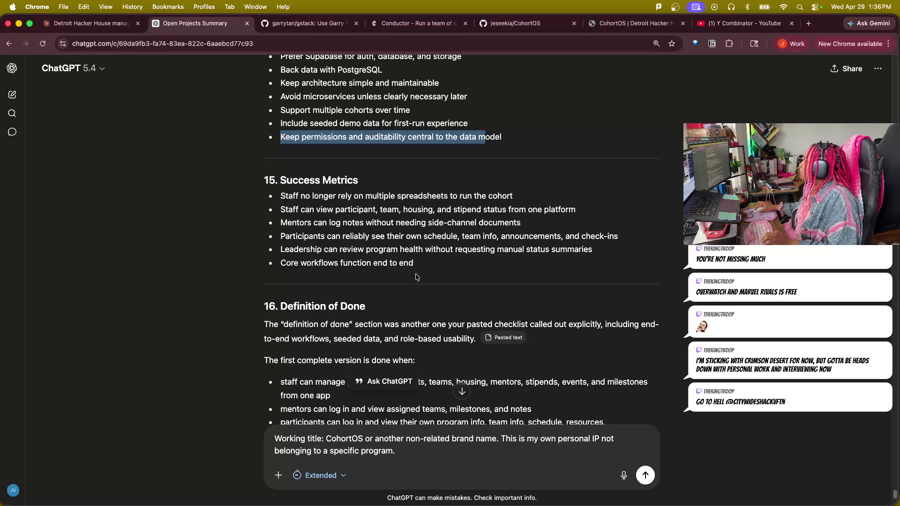
scroll(338, 377, "down", 1)
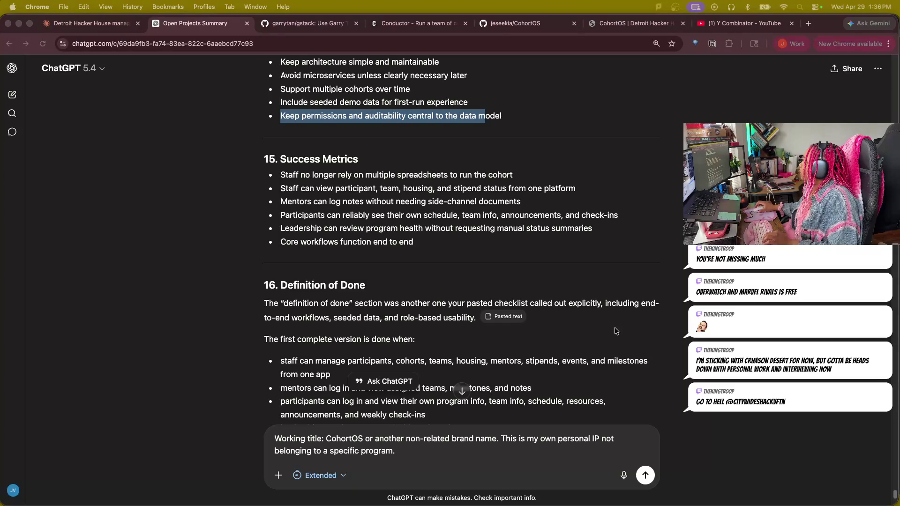
scroll(667, 404, "down", 3)
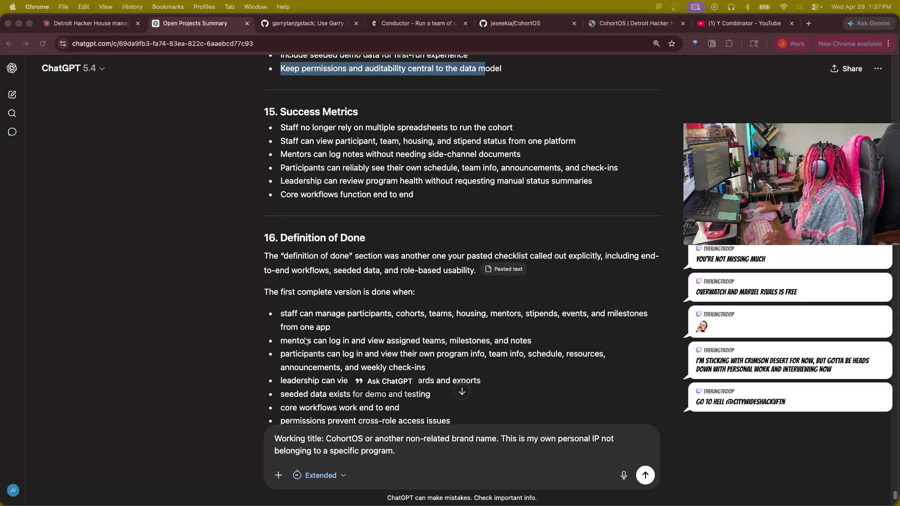
scroll(597, 368, "down", 1)
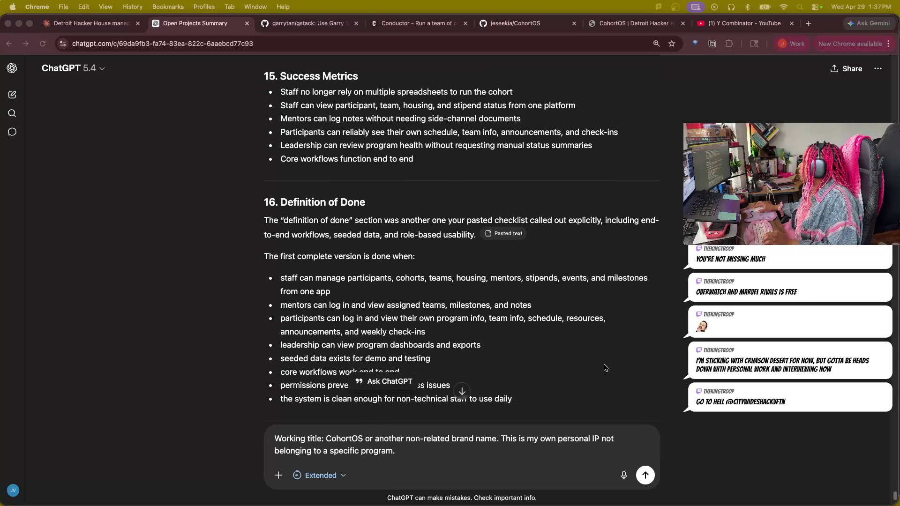
scroll(605, 367, "down", 2)
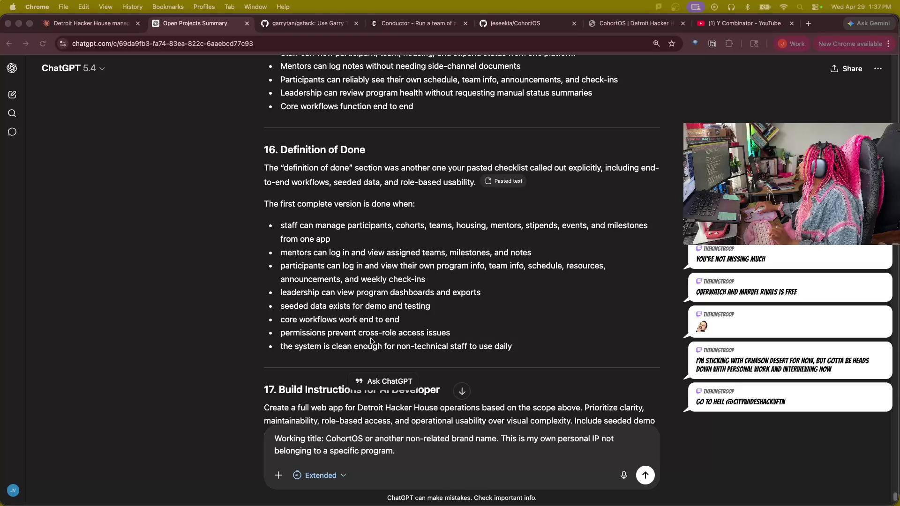
scroll(549, 357, "down", 3)
scroll(550, 356, "down", 1)
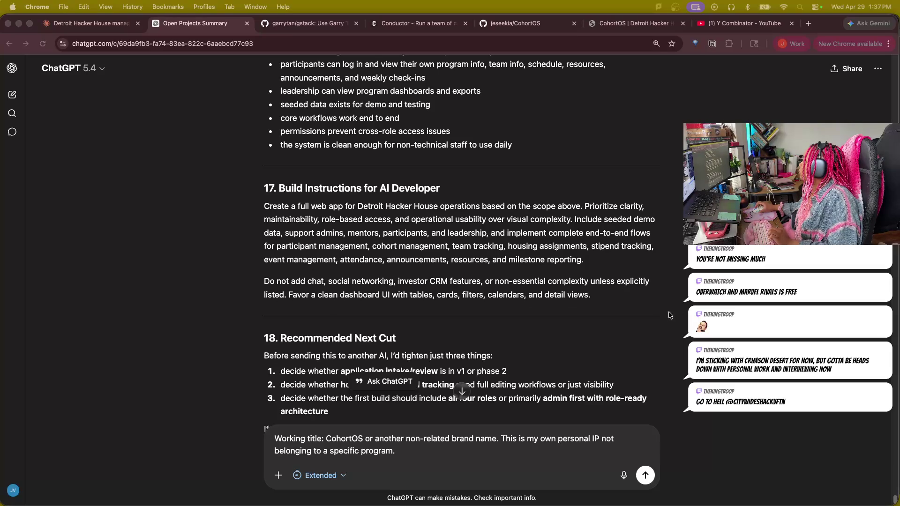
scroll(379, 292, "down", 3)
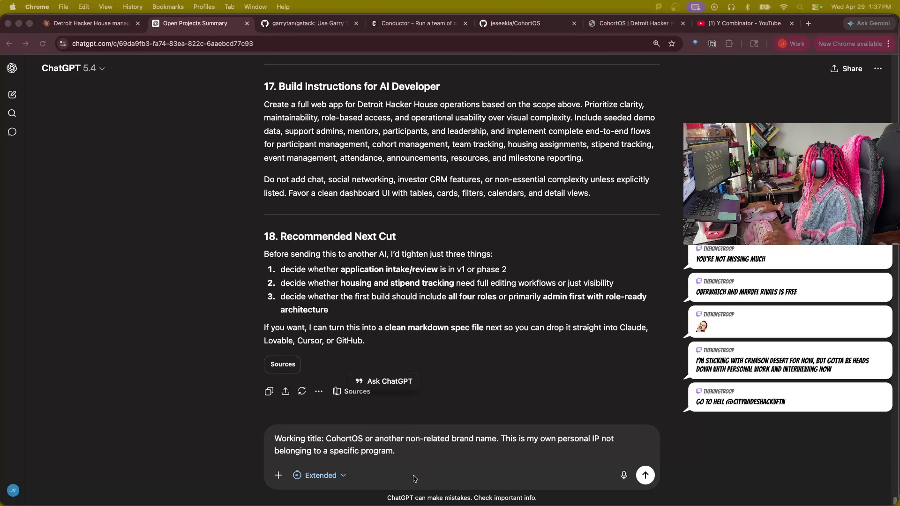
- Insert a "My feedback-" heading above the working-title note in the draft
left_click(417, 459)
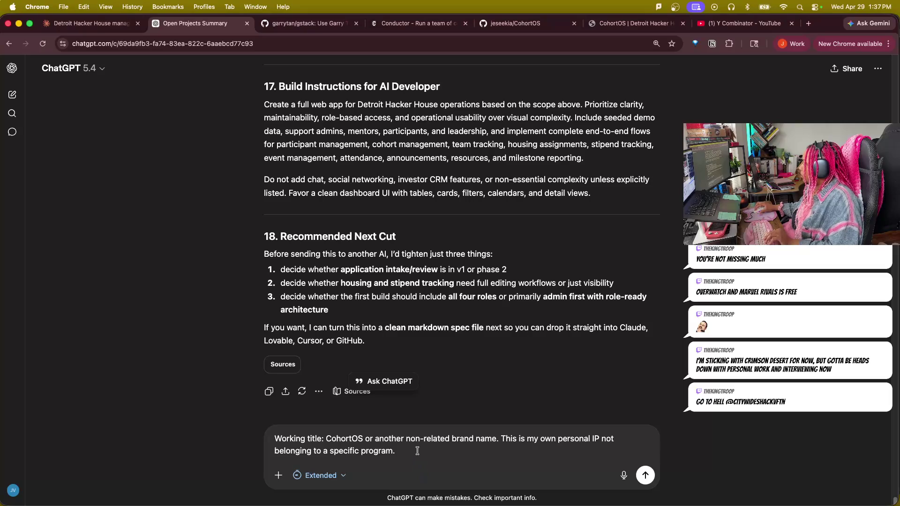
left_click_drag(278, 439, 271, 443)
left_click(278, 438)
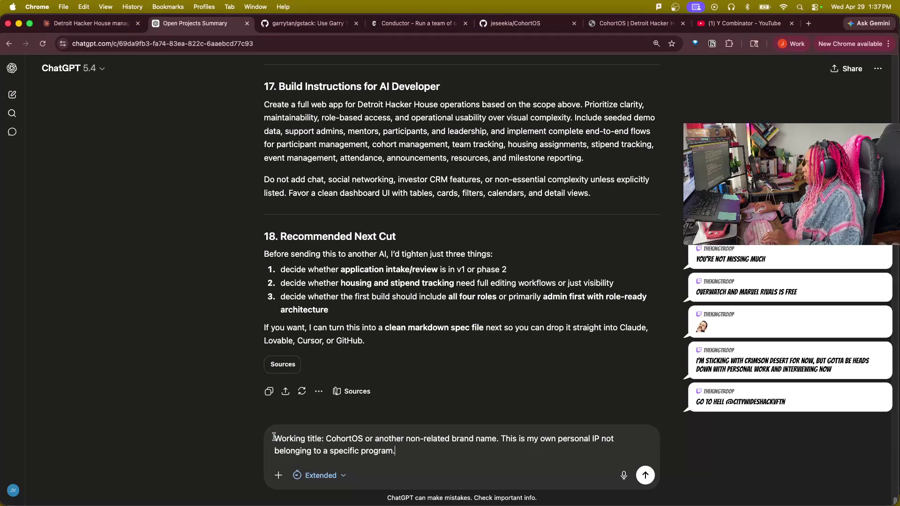
type("My")
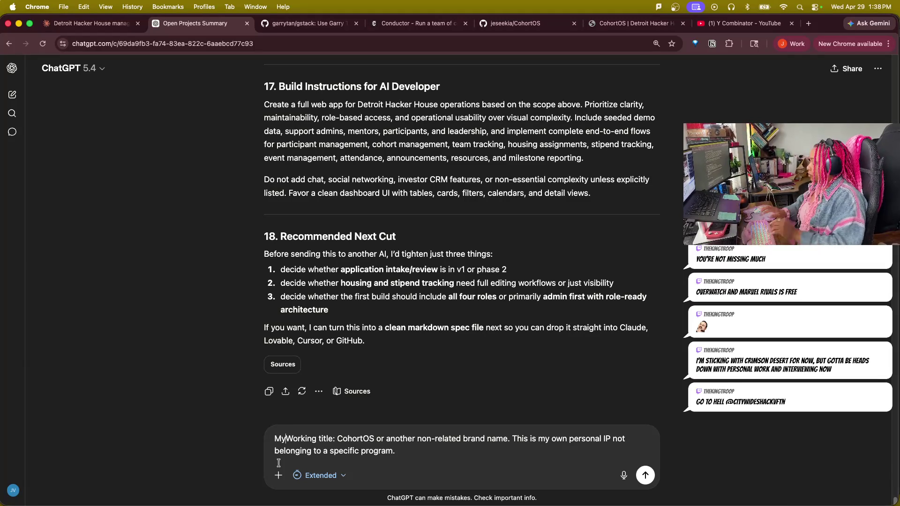
type("feedback-")
key("shift+Return")
key("shift+Return")
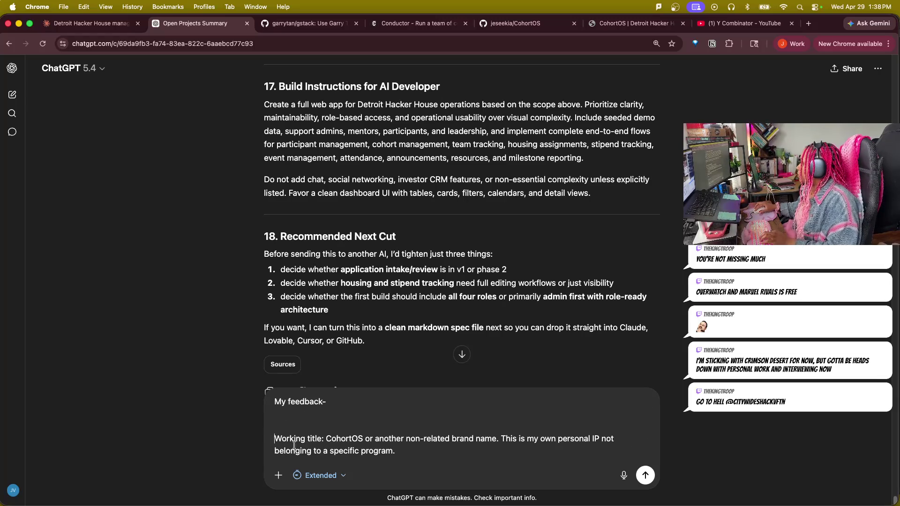
left_click(405, 454)
- Write feedback on the working title and a shared, filterable feed for announcements and posts
key("shift+Return")
key("shift+Return")
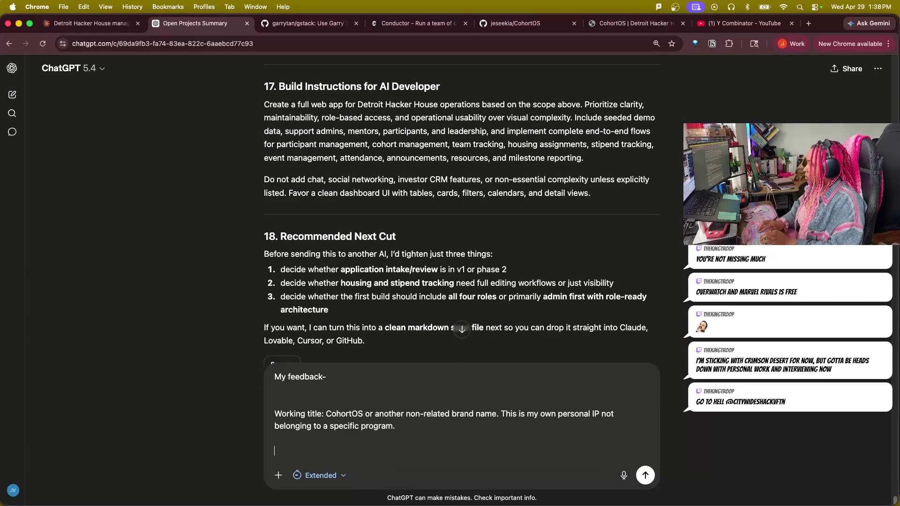
type("(I would ")
type("ke a shared feed tha")
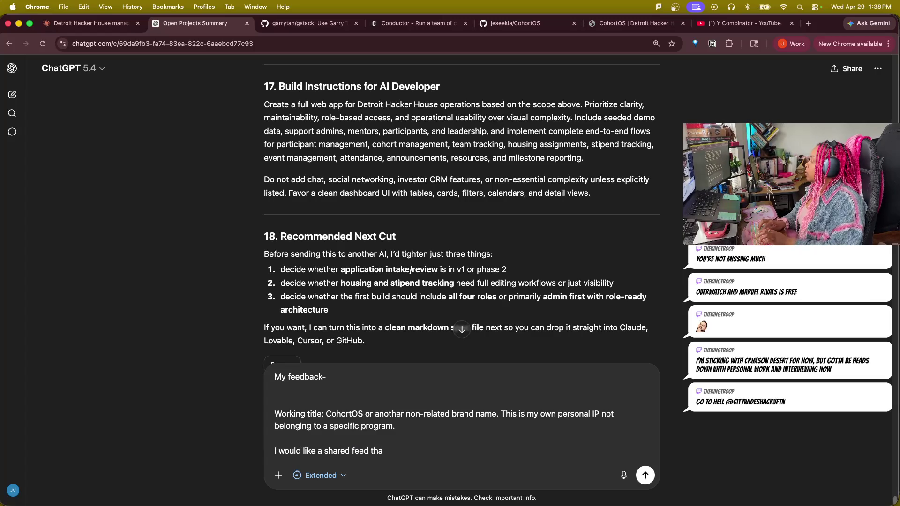
type("can be used for")
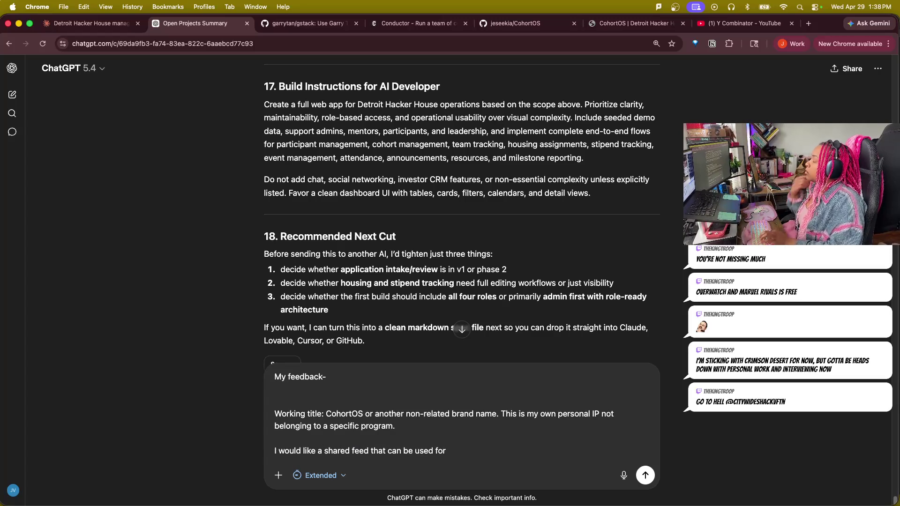
type("dmin")
key("BackSpace")
key("BackSpace")
key("BackSpace")
key("BackSpace")
type("ouncements and genera")
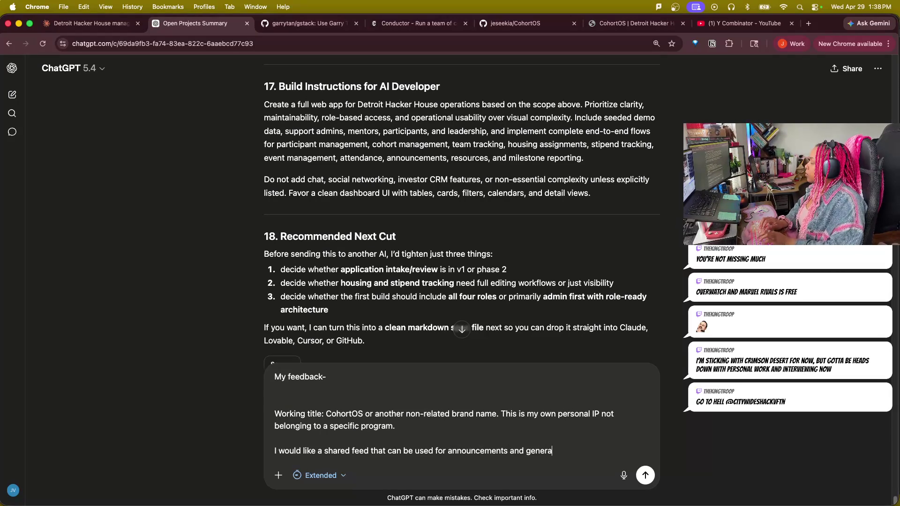
type("l posts by ")
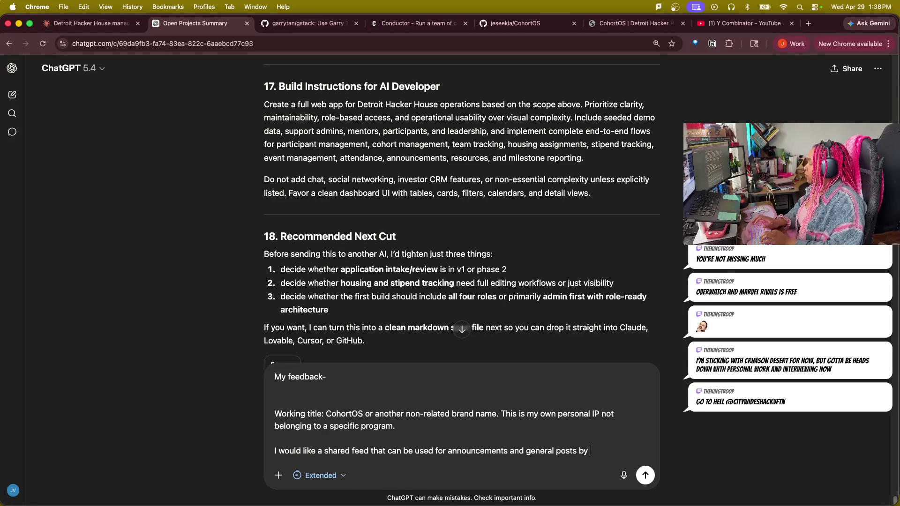
type("all user")
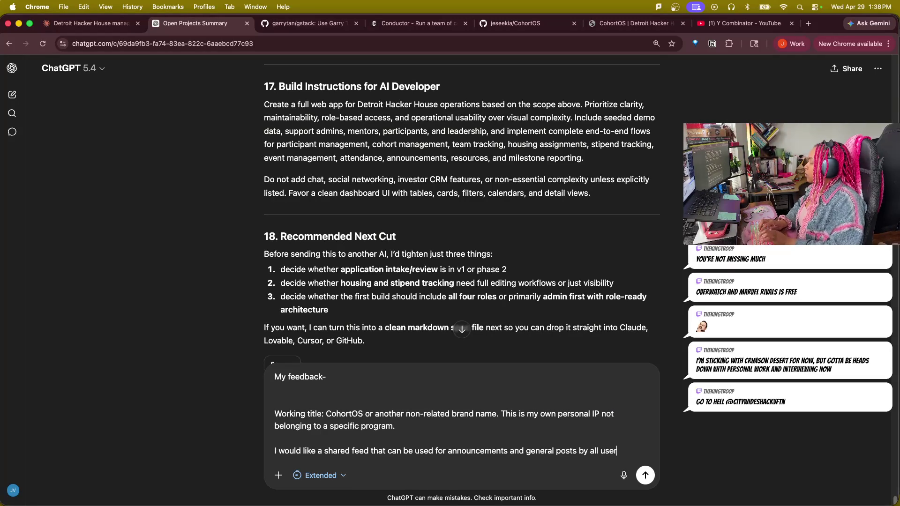
type("s. The feed")
type(" will have a fi")
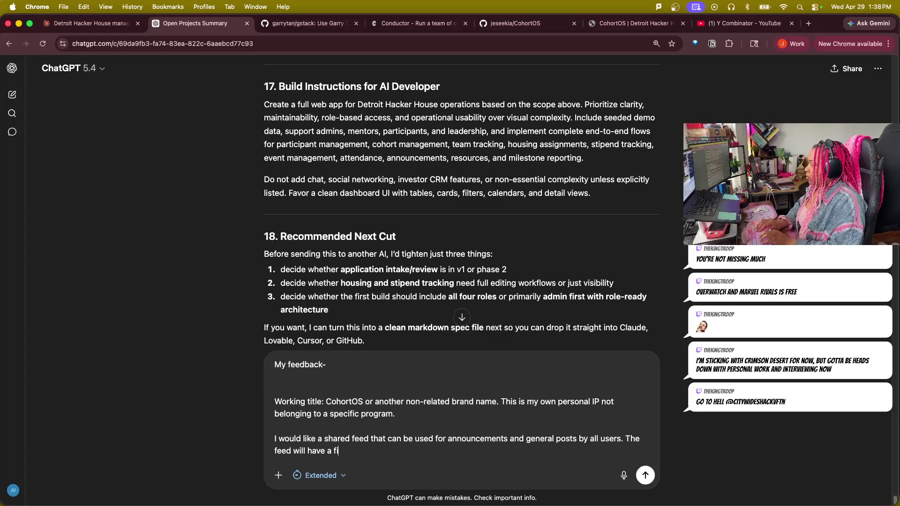
type("r option a")
key("BackSpace")
key("BackSpace")
key("BackSpace")
type("ko")
key("BackSpace")
key("BackSpace")
type("on so instead")
type(" of needing multiple")
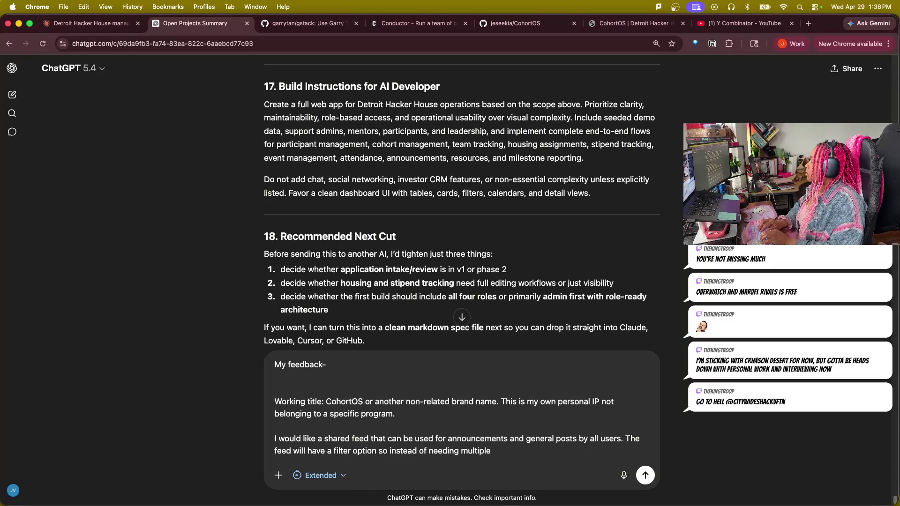
type(" top")
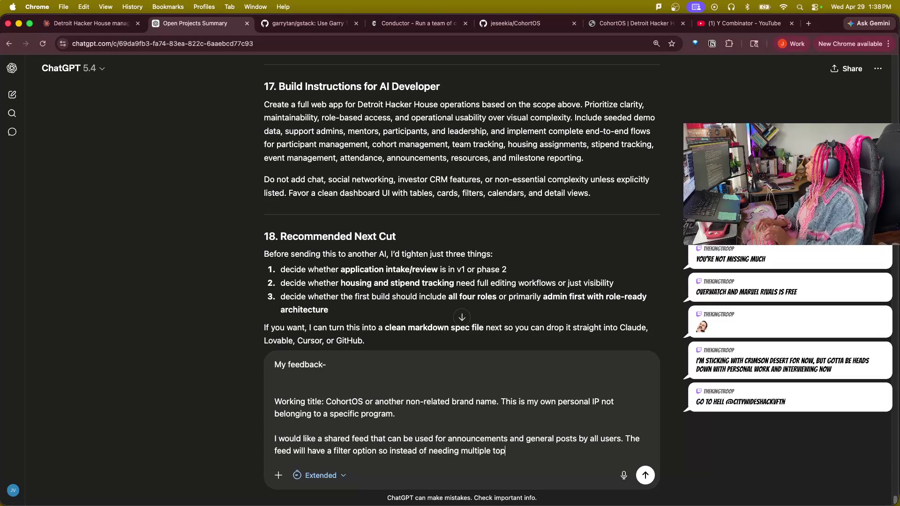
type("ic channel")
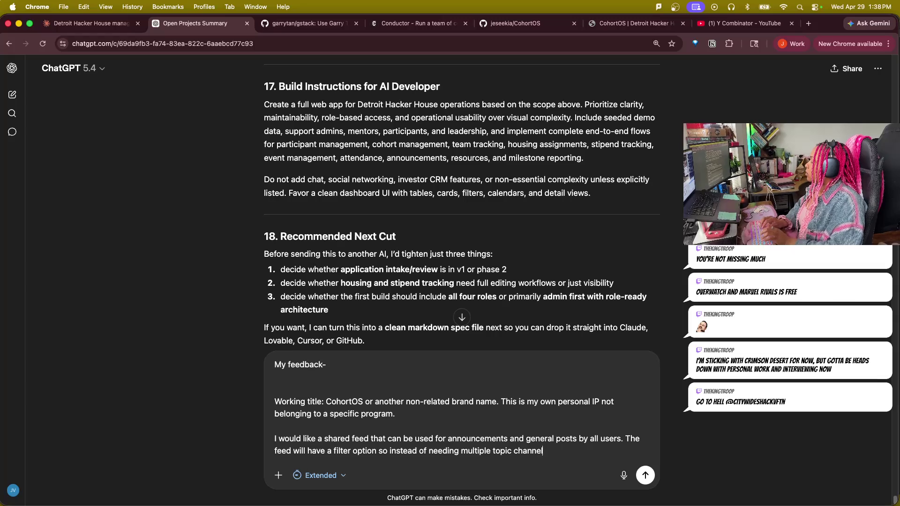
type("uithe f")
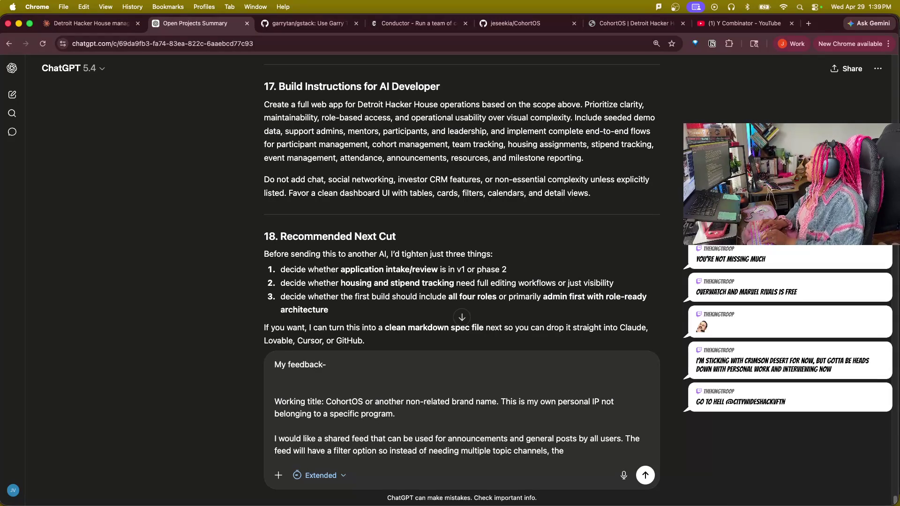
type("spedc")
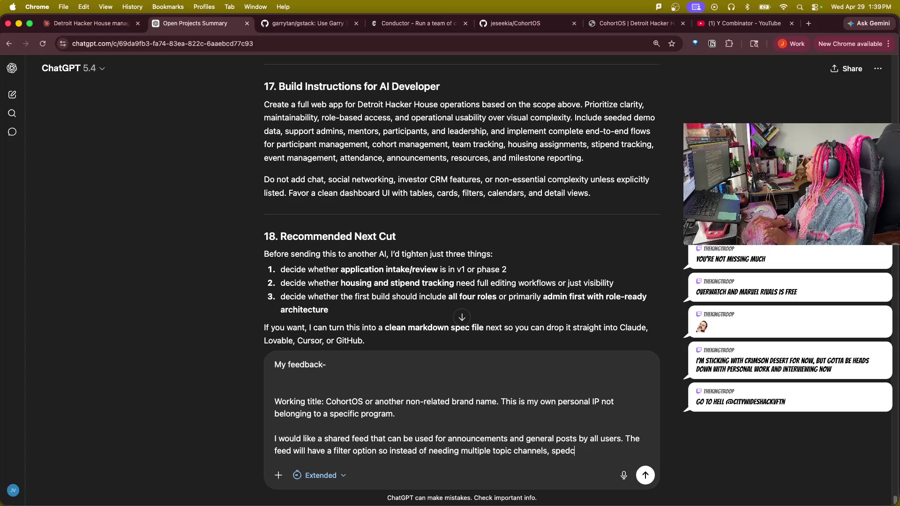
key("BackSpace")
key("BackSpace")
type("cific topi")
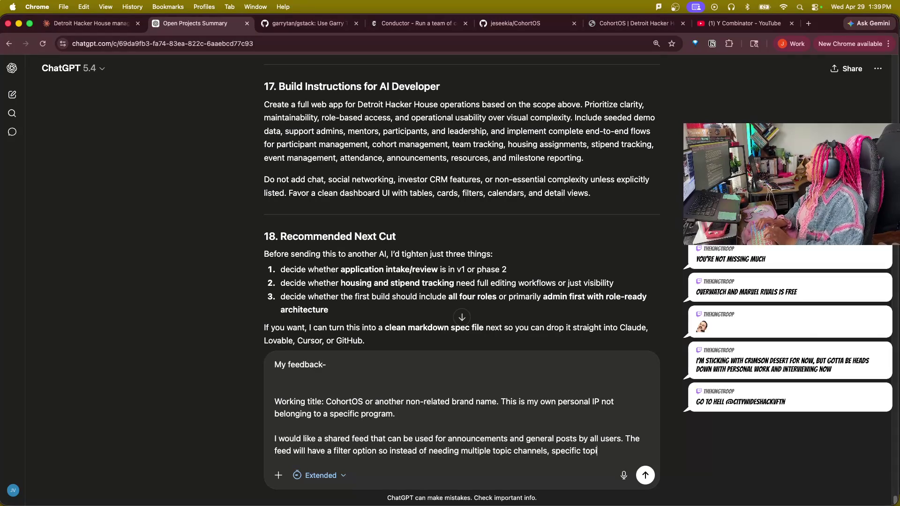
type("cs can be")
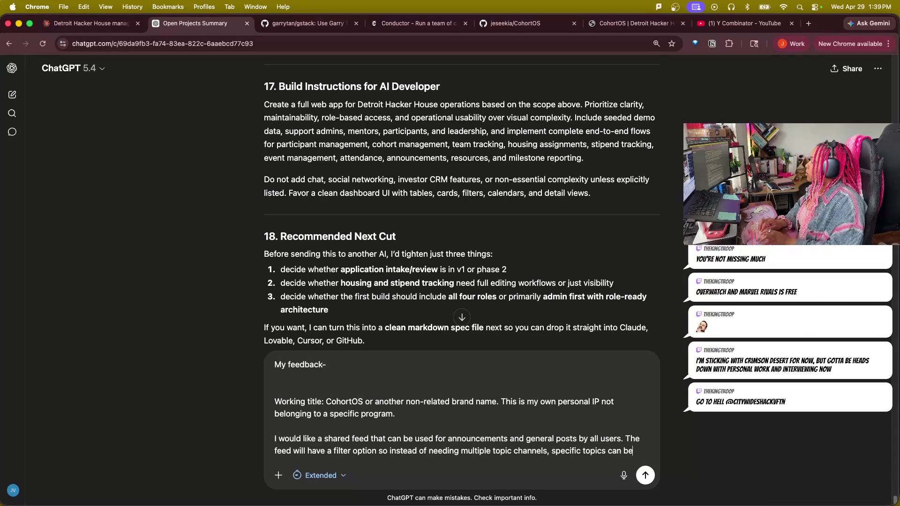
type(" filtered")
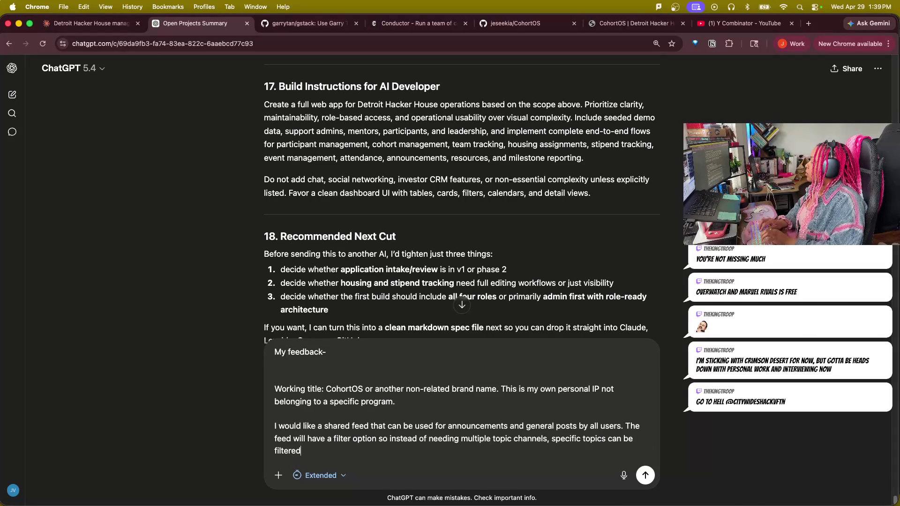
type(" for ")
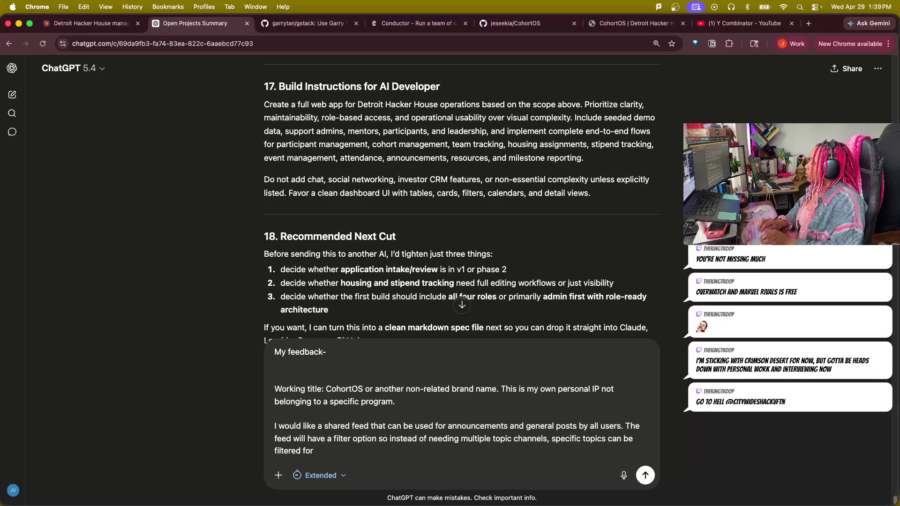
type("mor")
key("BackSpace")
key("BackSpace")
key("BackSpace")
type("o narrow down the")
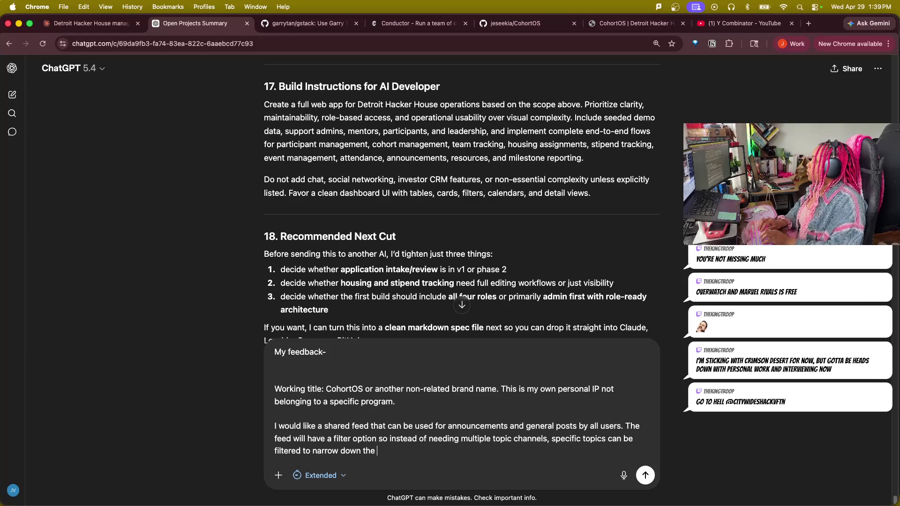
type("played informa tio")
type(" tio")
type("on.")
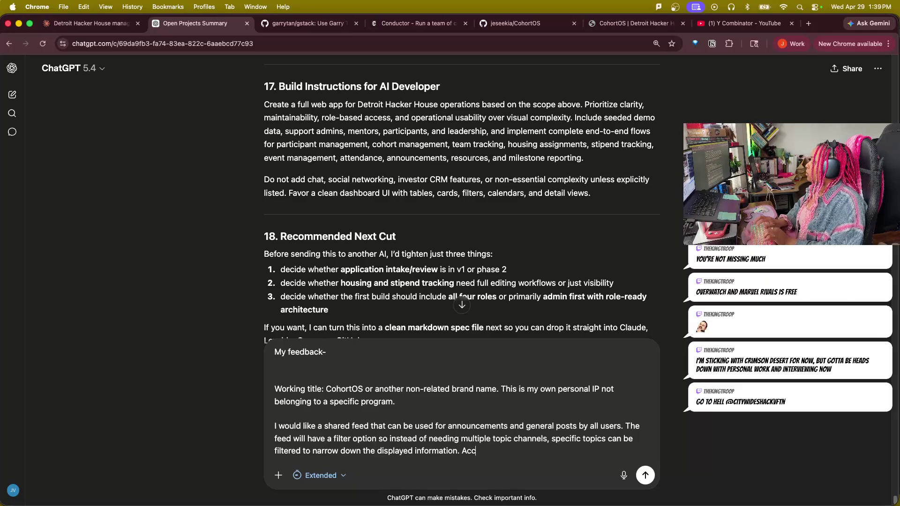
type("nnouncemnts")
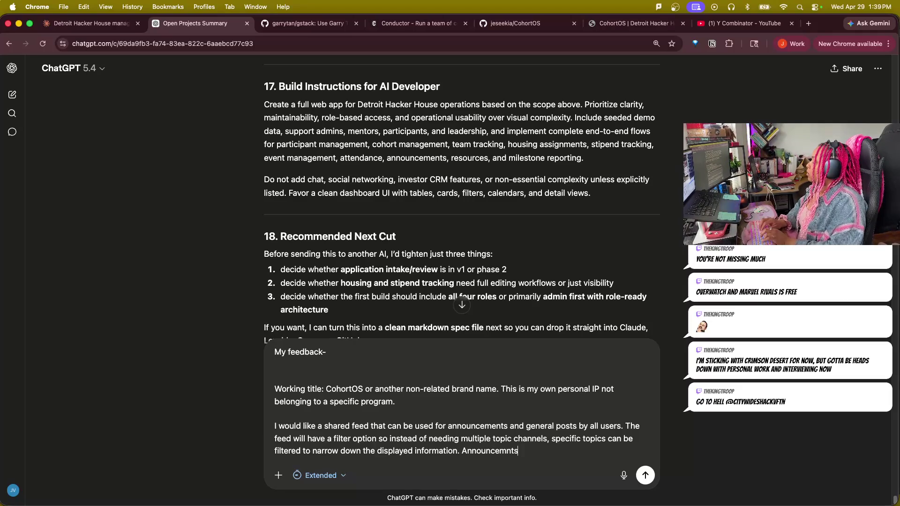
type("ents")
type(" they exist currently should")
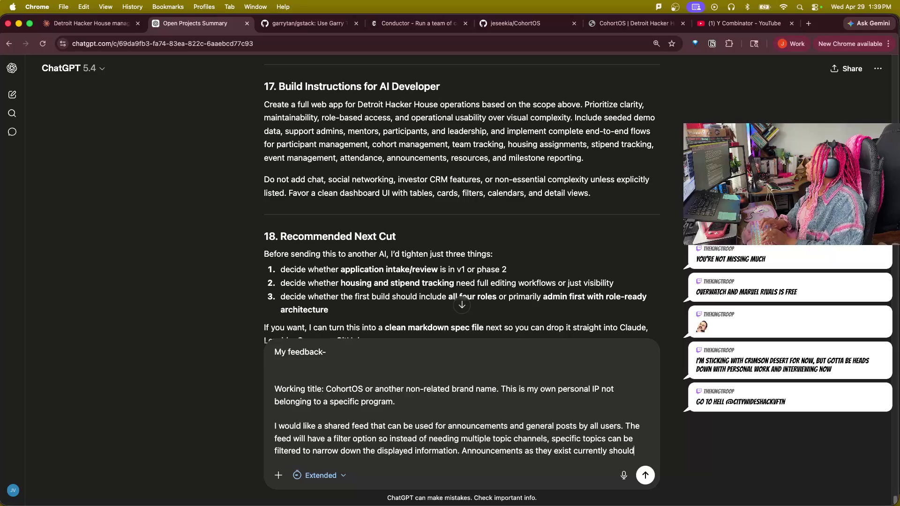
type(" still exis")
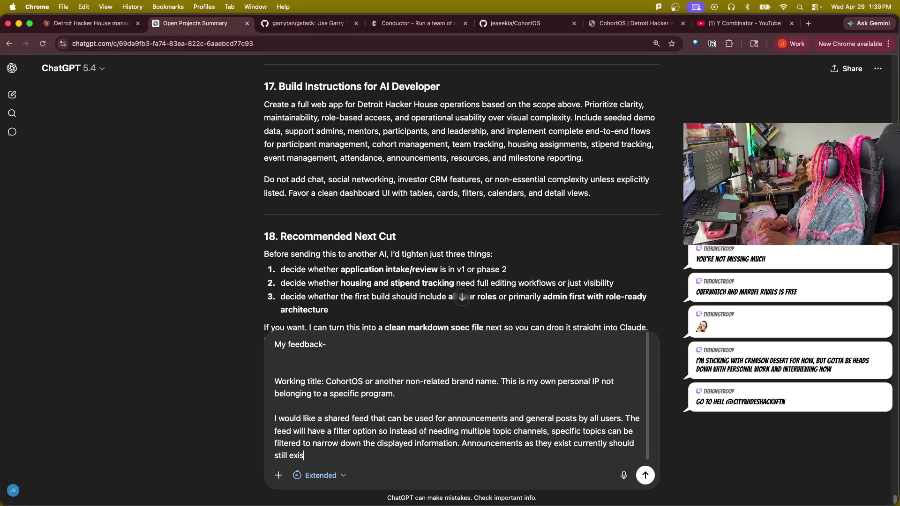
type("eparate")
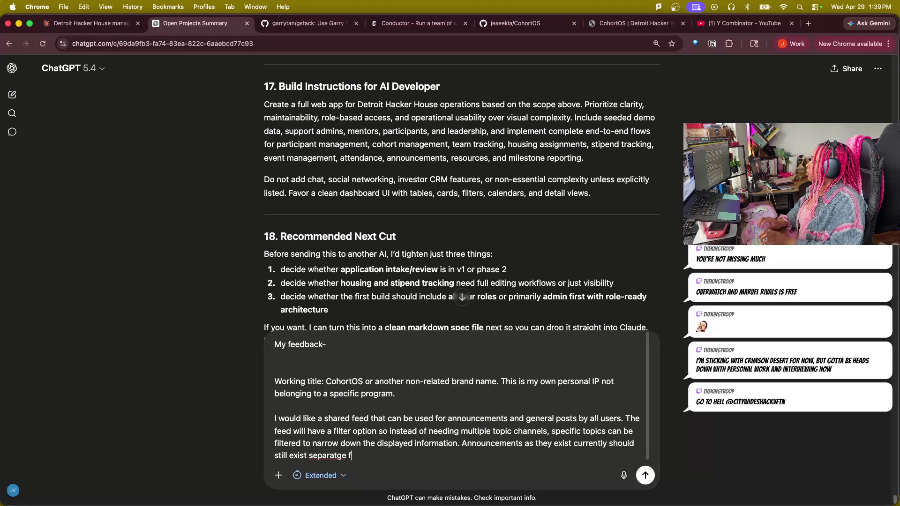
- Finish the feed note: filterable topics, announcements kept separate for now
key("Left")
type("t")
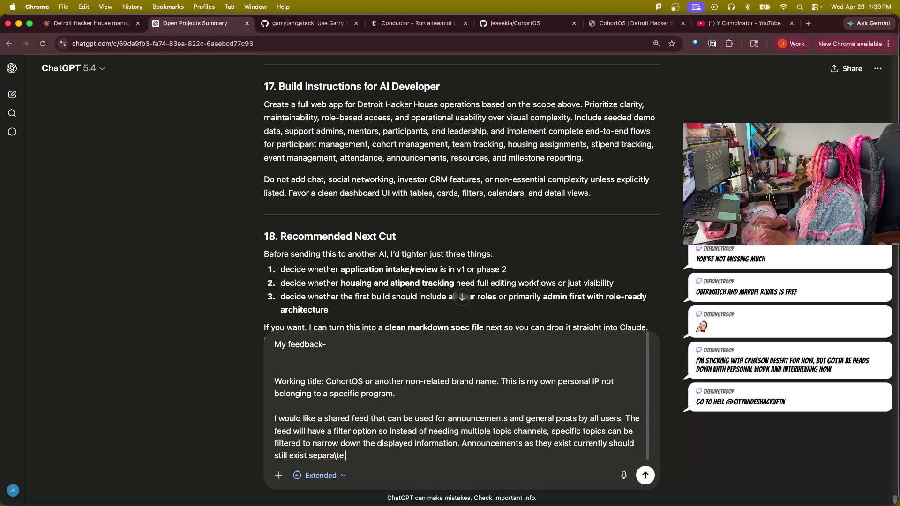
type("fromfees wer on now")
key("shift+Return")
key("shift+Return")
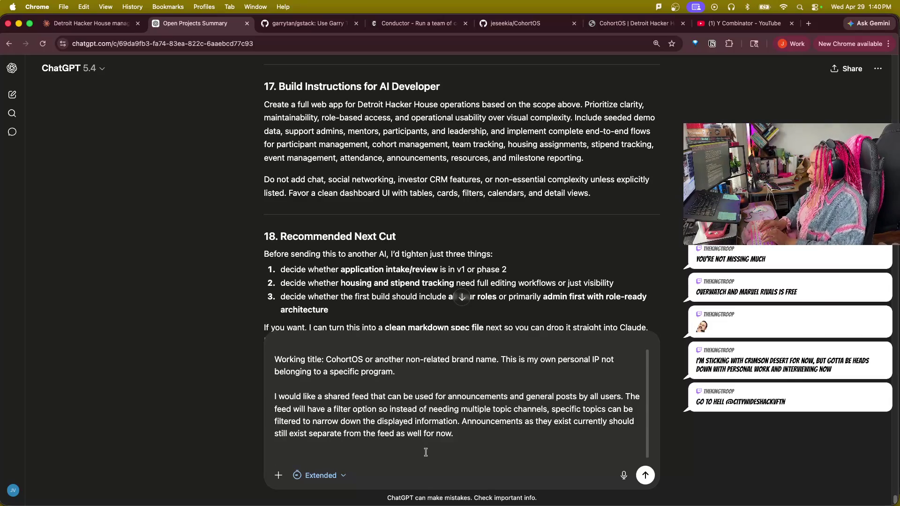
type("I have alrfead")
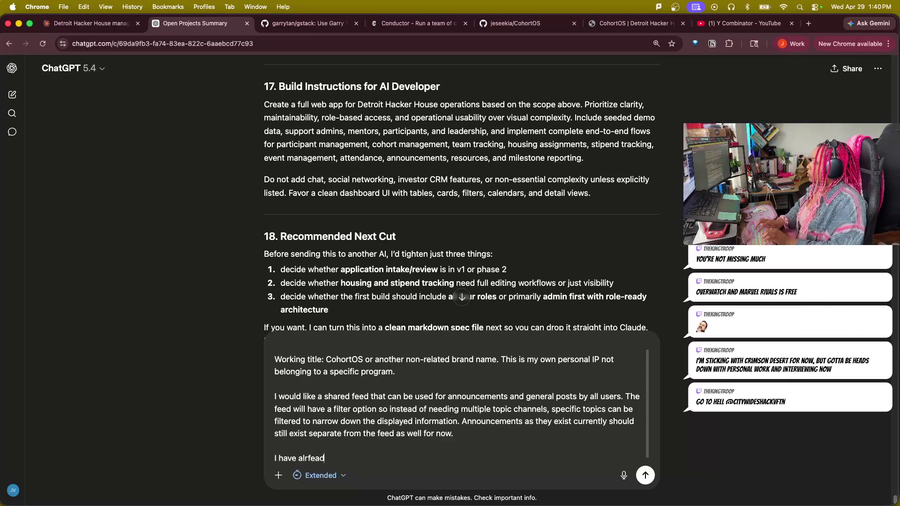
- Add the note that intake belongs in v1
key("BackSpace")
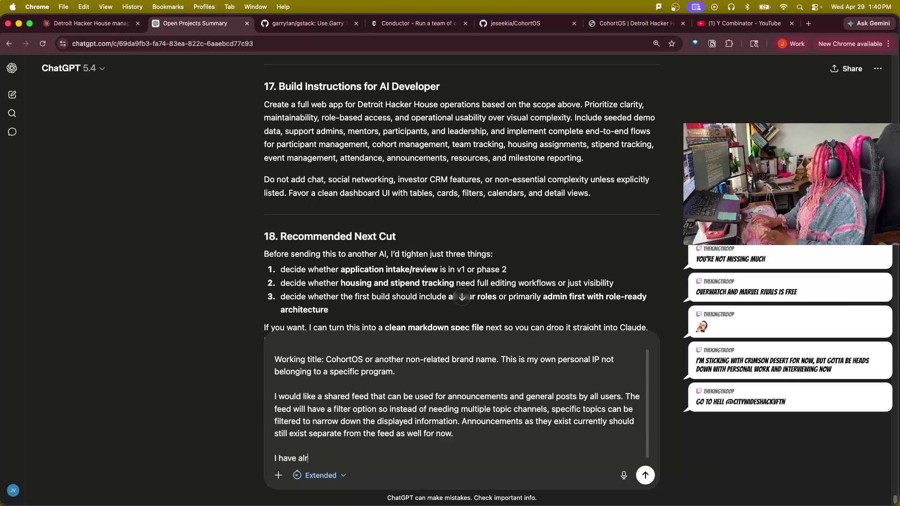
key("BackSpace")
key("BackSpace")
key("BackSpace")
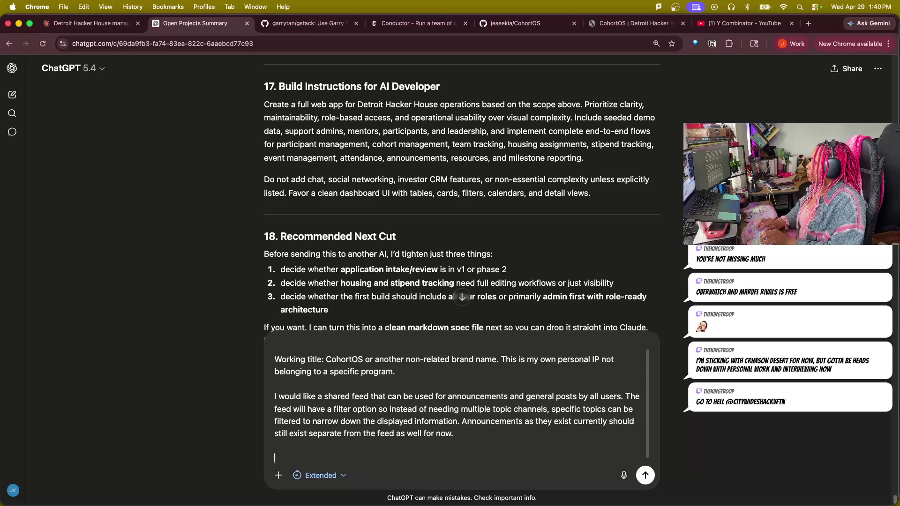
type("Intake should be ab")
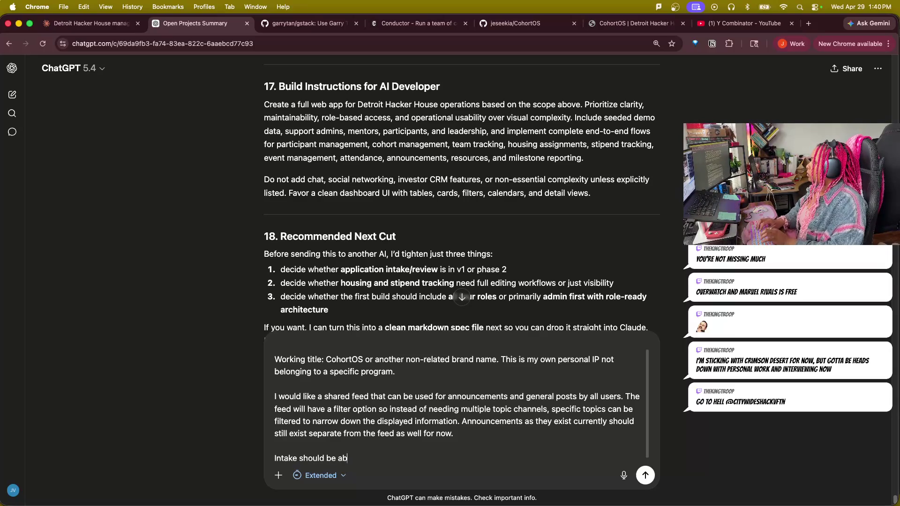
key("BackSpace")
key("BackSpace")
type("part of v1.")
key("shift+Return")
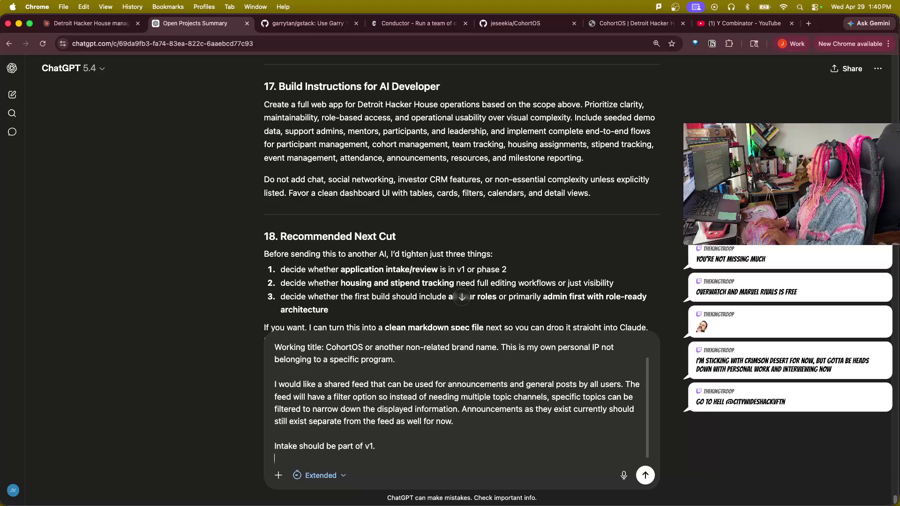
key("shift+Return")
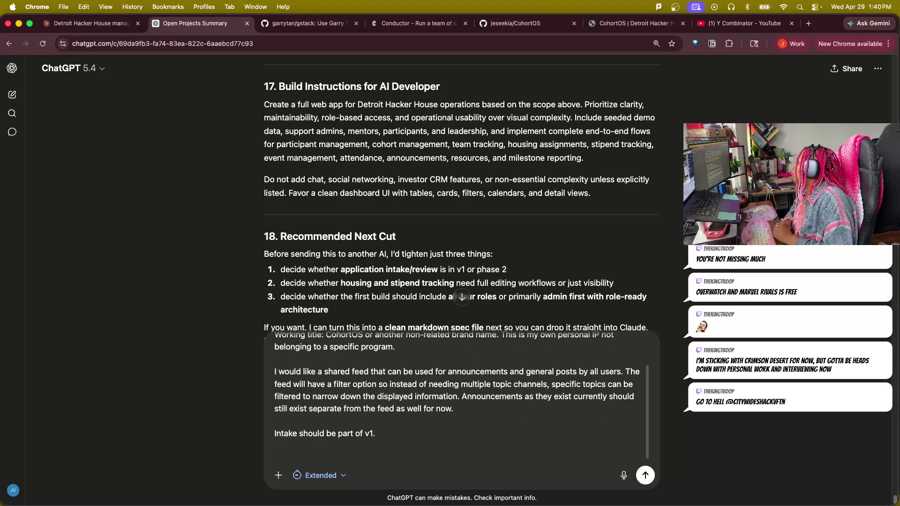
type("I need full ")
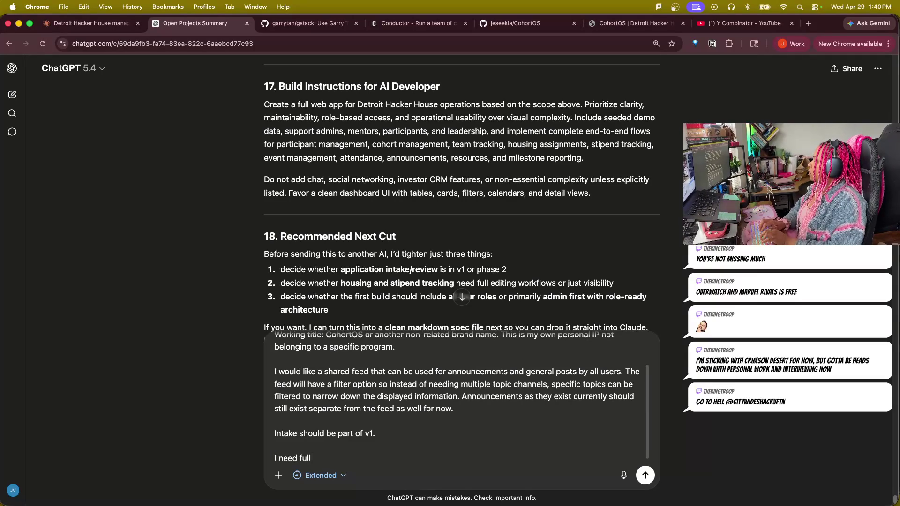
type("housing and")
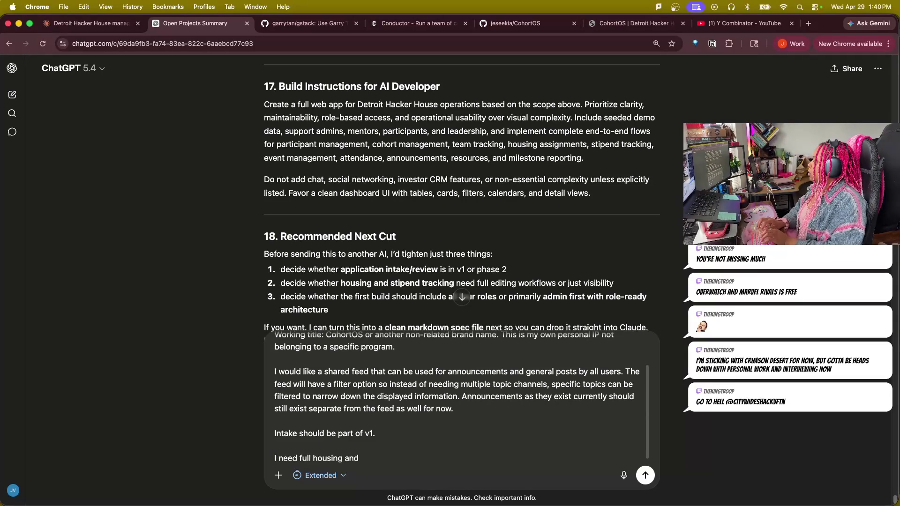
type(" stipend tracking")
- Add that housing and stipend tracking are fully needed and all roles are in the first build
key("shift+Return")
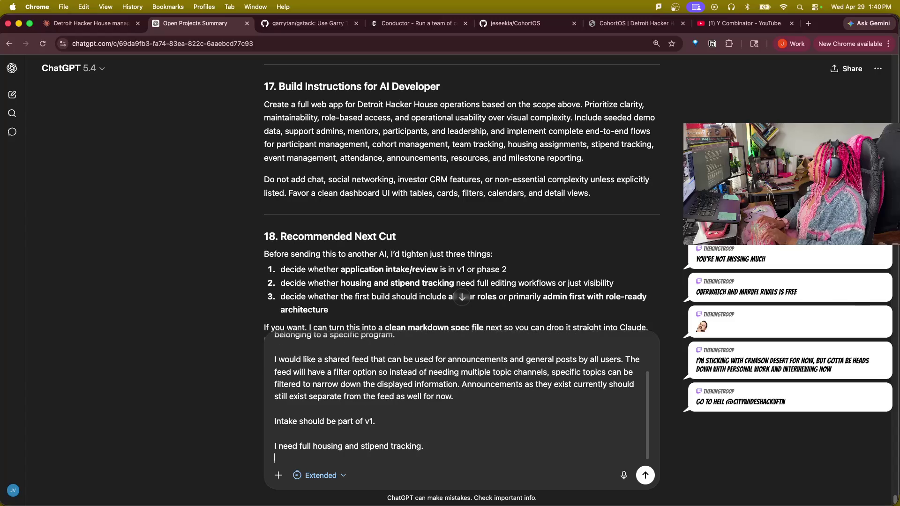
key("shift+Return")
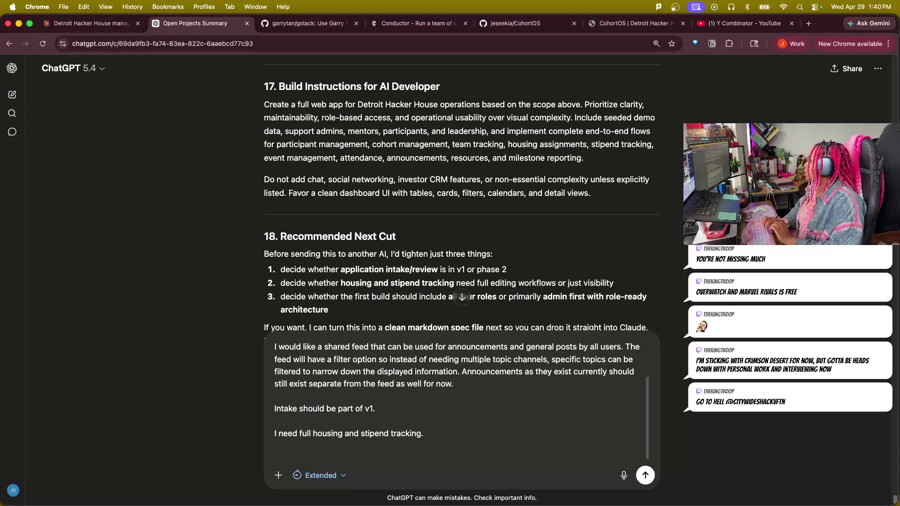
type("I an")
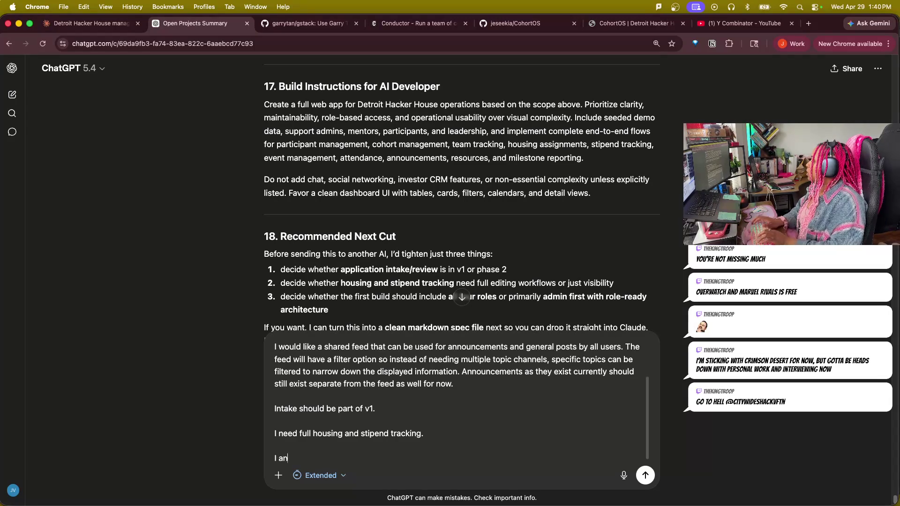
key("BackSpace")
key("BackSpace")
type("want all reoles included in")
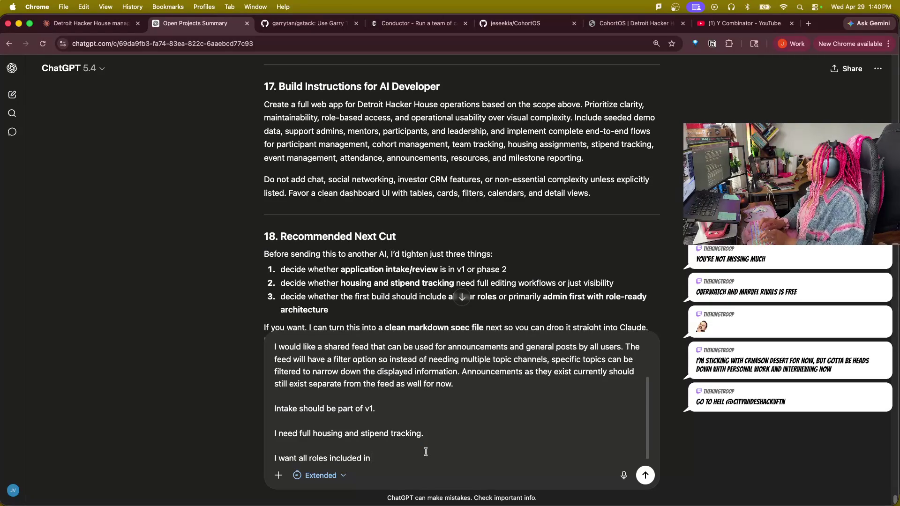
type("the first build.")
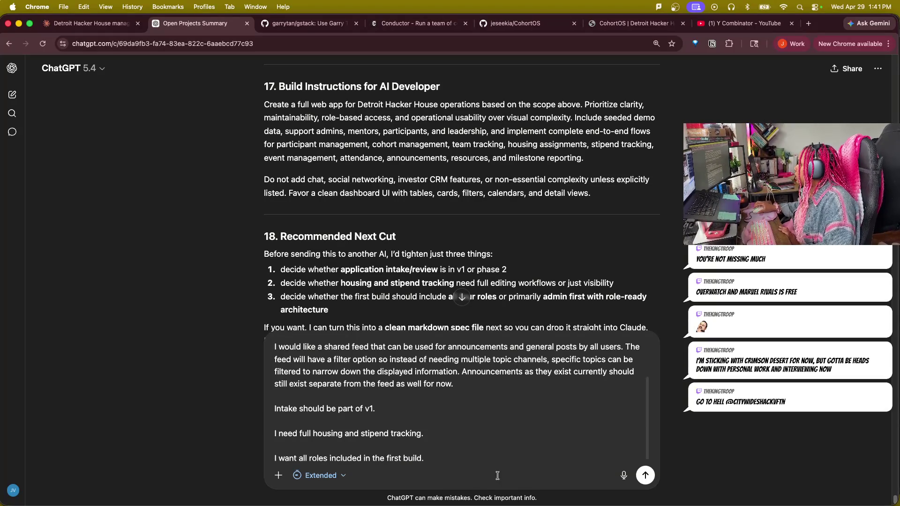
scroll(455, 305, "up", 2)
scroll(455, 305, "up", 3)
scroll(459, 254, "up", 2)
scroll(415, 190, "up", 8)
scroll(358, 147, "up", 2)
scroll(365, 149, "up", 1)
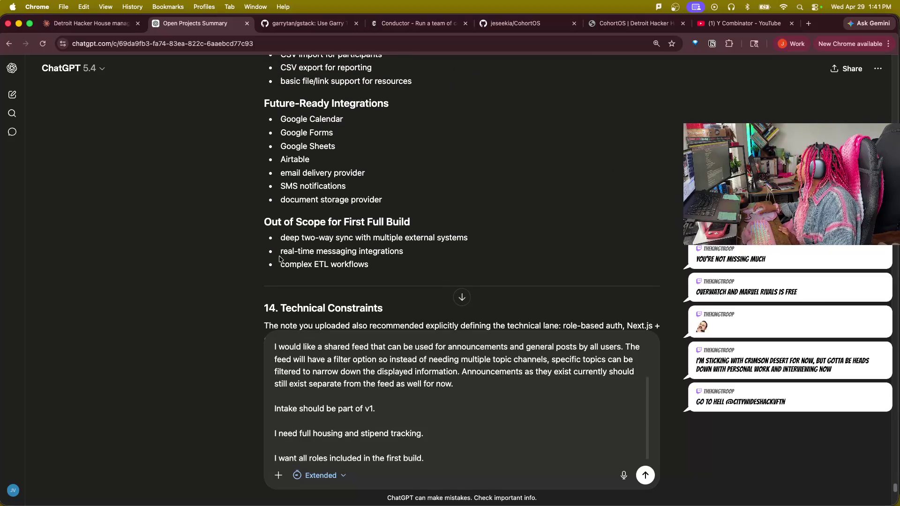
scroll(429, 450, "down", 1)
- Add the participant schedule feature viewable by staff for time-management guidance, and send the feedback
key("shift+Return")
key("shift+Return")
type("Partgi")
key("BackSpace")
key("BackSpace")
type("icp")
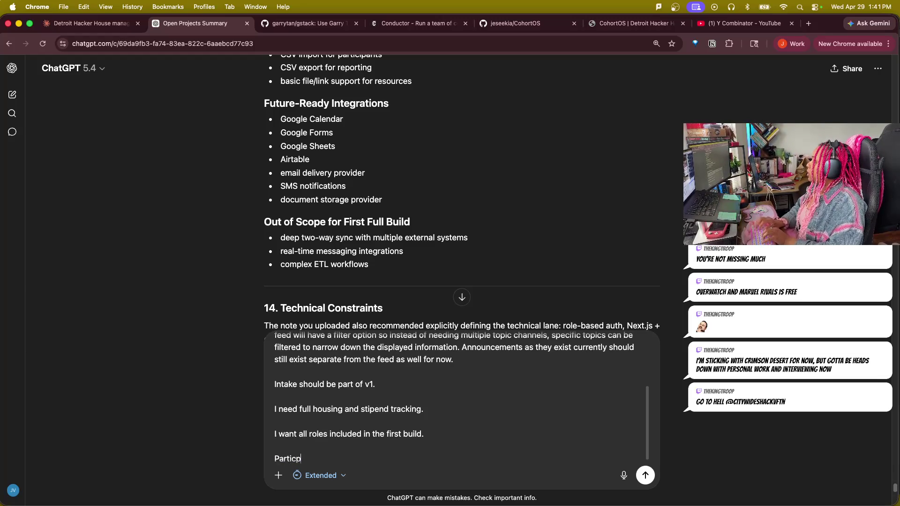
key("BackSpace")
type("ipants s")
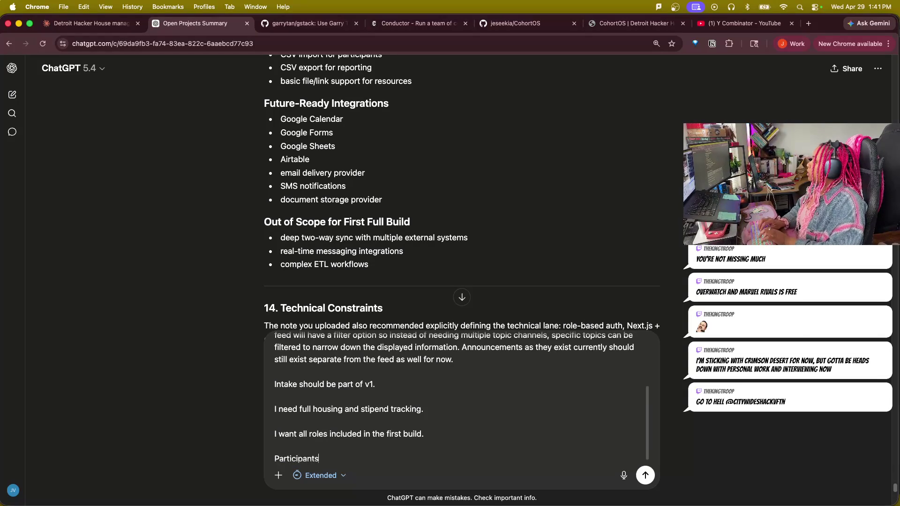
type("hopuld")
key("BackSpace")
key("BackSpace")
type("uld ha")
key("BackSpace")
key("BackSpace")
type("jav")
key("BackSpace")
key("BackSpace")
type("have a schedfule")
key("BackSpace")
type("ule feature that allows them to ")
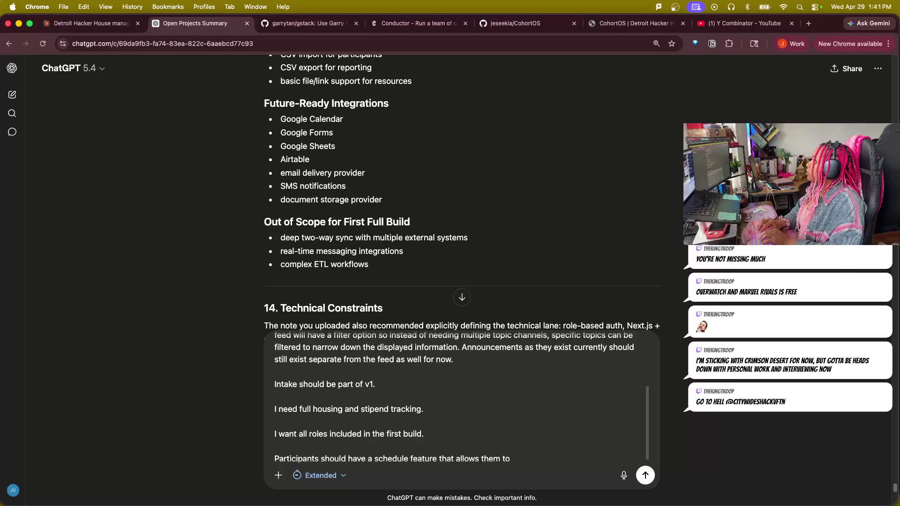
type("track")
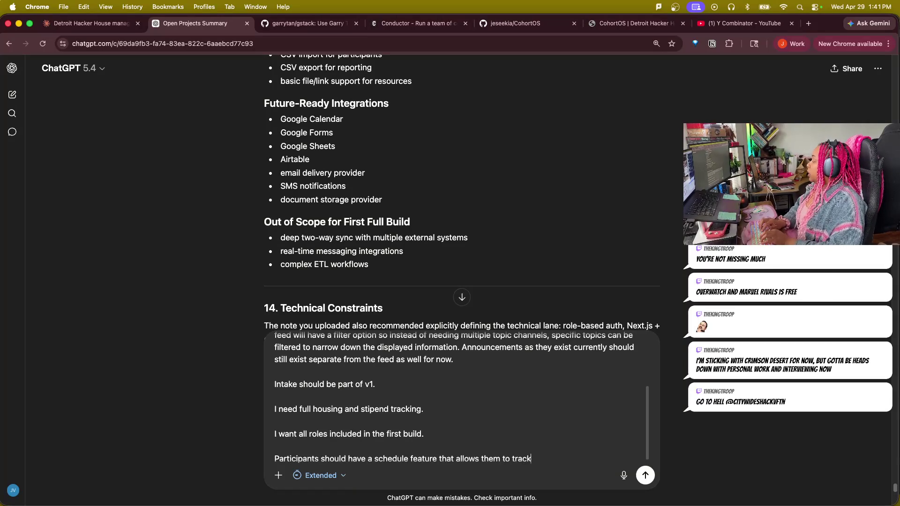
type(" outside ")
type("time")
key("BackSpace")
key("BackSpace")
key("BackSpace")
key("BackSpace")
key("BackSpace")
key("BackSpace")
key("BackSpace")
key("BackSpace")
type("their over al")
type("ime commitments in a way that ")
type("easily viewable by s")
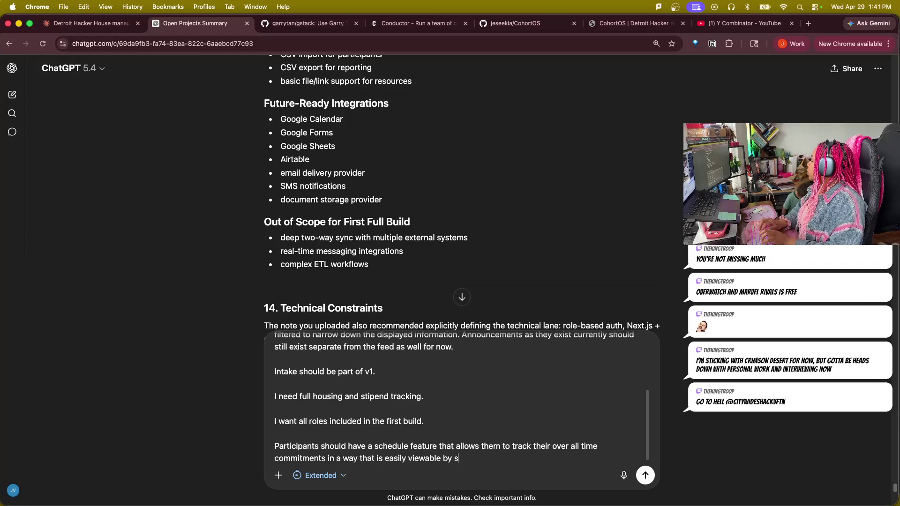
type("aff")
type("lanning and ")
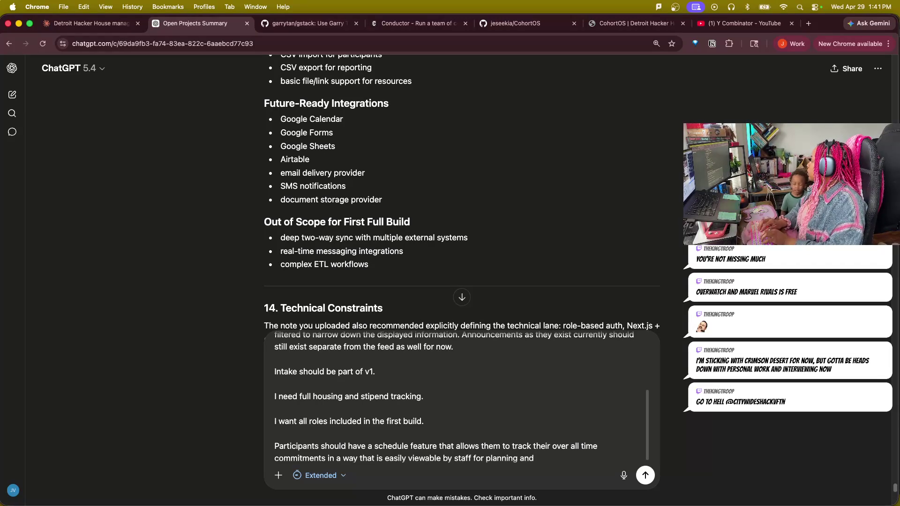
type("for ")
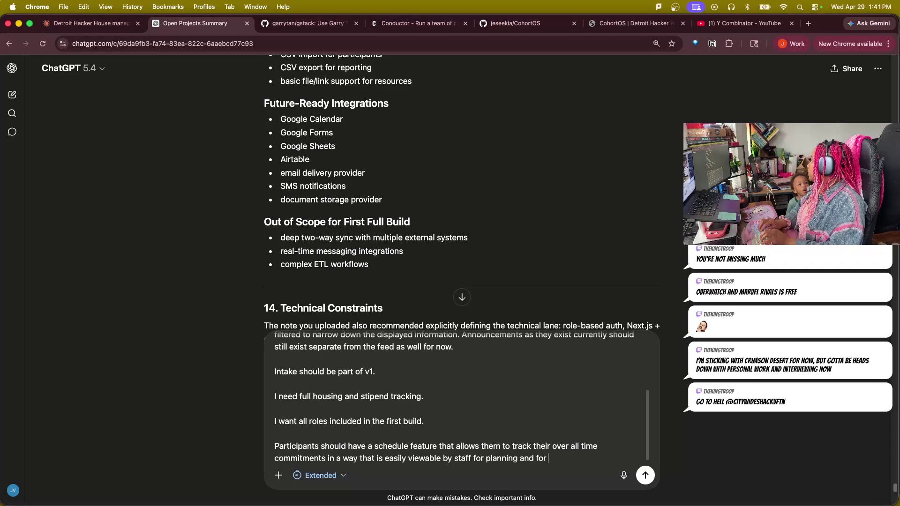
type("time-ma")
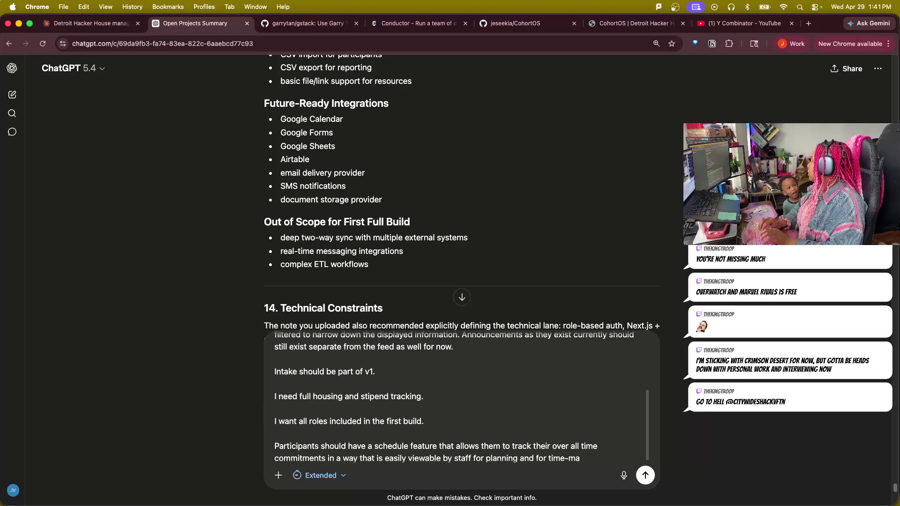
type("gbemne")
key("BackSpace")
key("BackSpace")
key("BackSpace")
type("ement s")
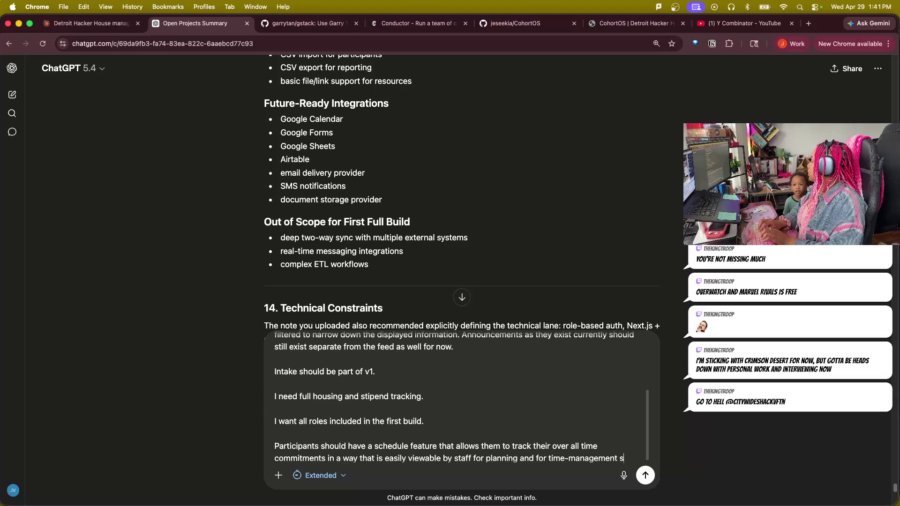
key("BackSpace")
type("guidance.")
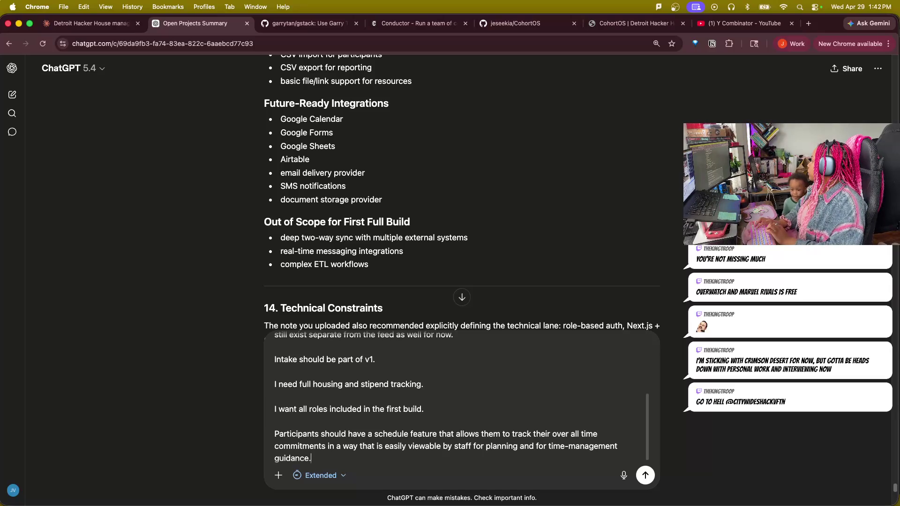
key("Return")
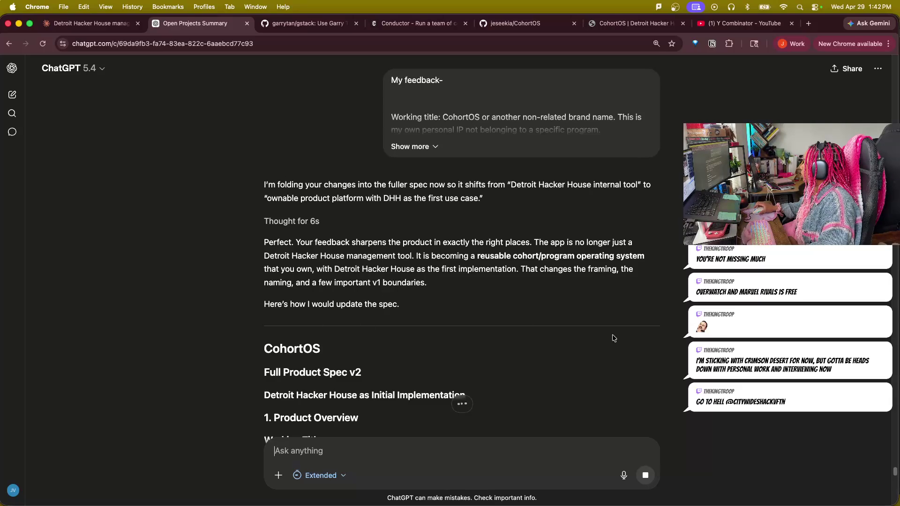
scroll(646, 373, "down", 2)
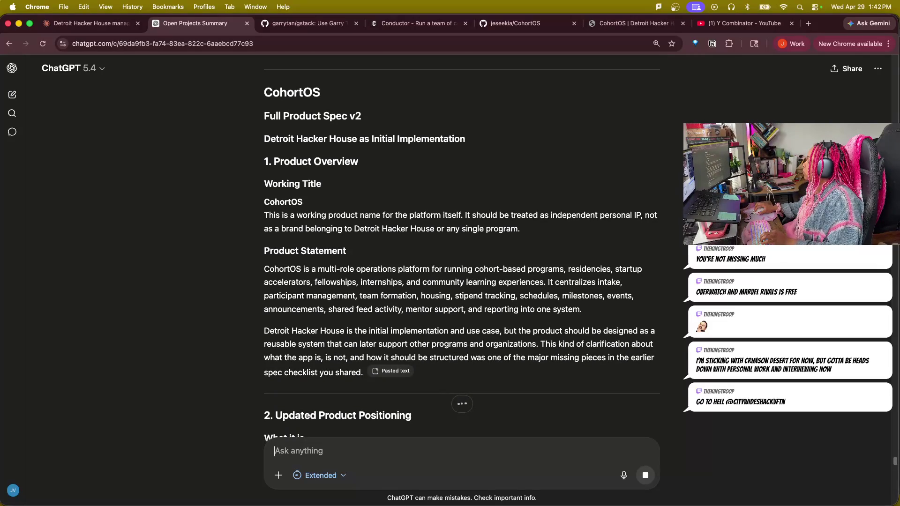
left_click(259, 214)
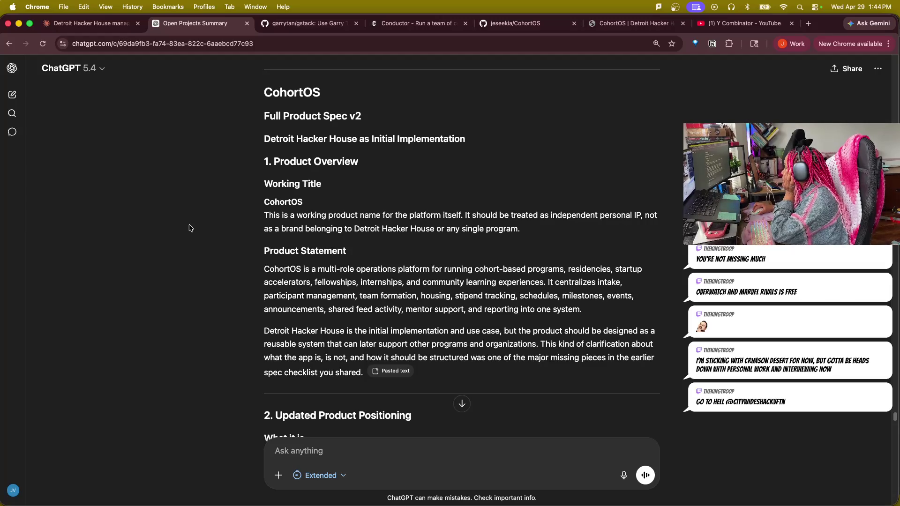
left_click_drag(262, 229, 534, 241)
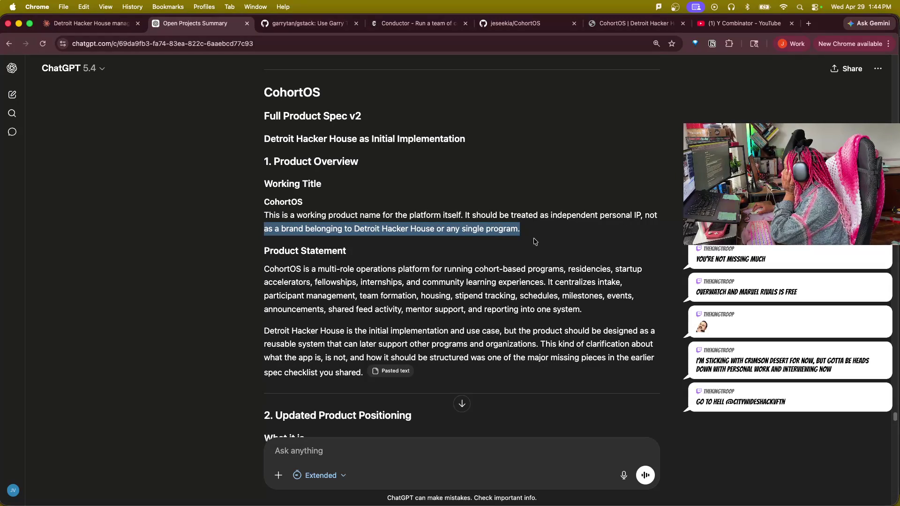
left_click_drag(265, 270, 638, 272)
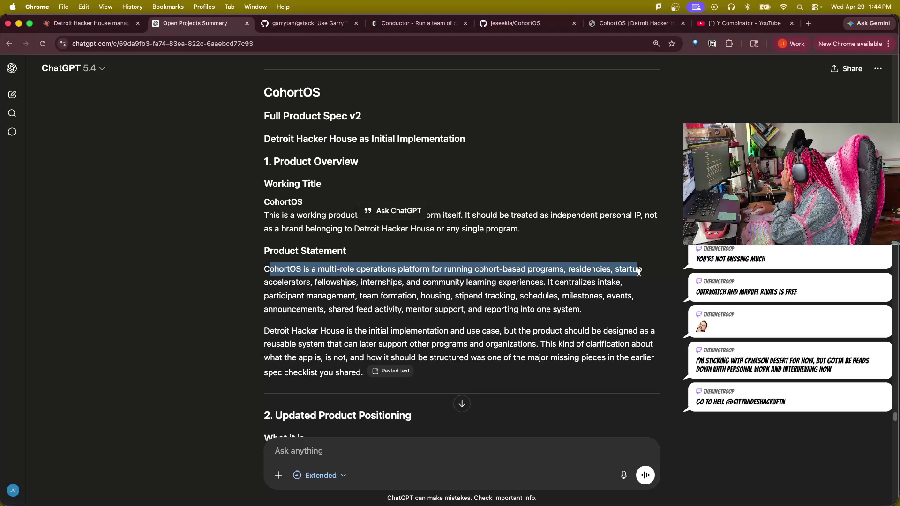
left_click_drag(639, 272, 641, 283)
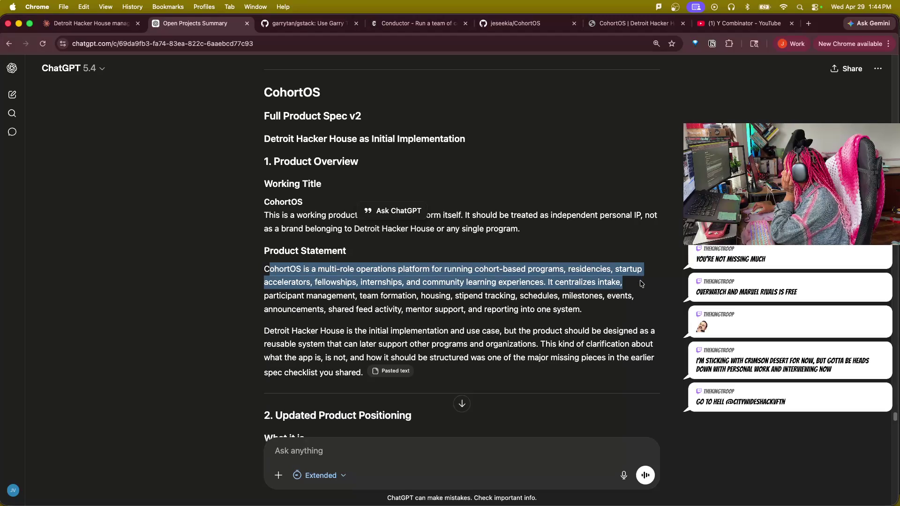
mouse_move(259, 297)
left_mouse_down()
mouse_move(440, 308)
mouse_move(610, 299)
mouse_move(623, 308)
left_mouse_up()
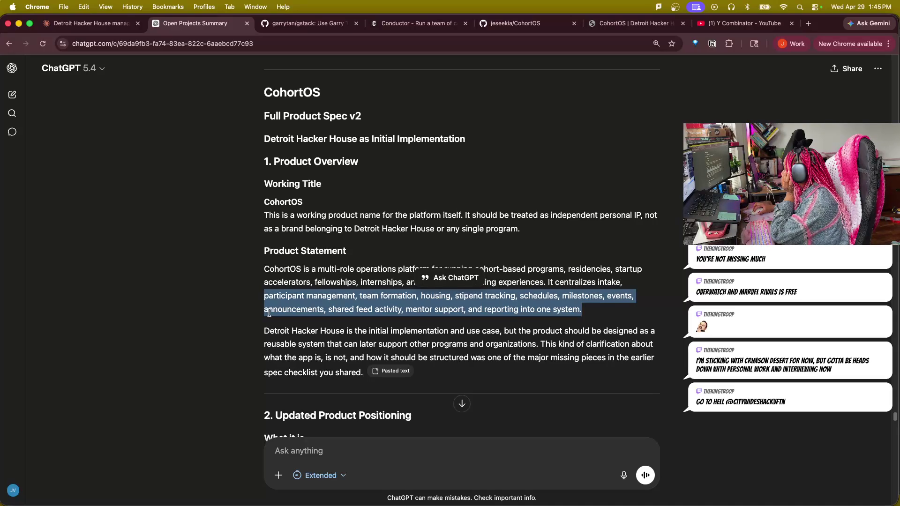
left_click(263, 332)
left_click_drag(263, 332, 363, 374)
scroll(329, 278, "down", 2)
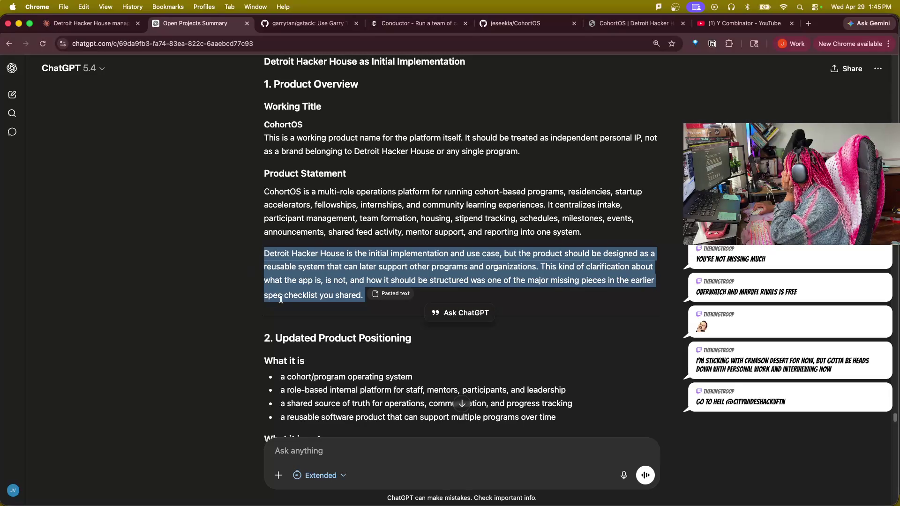
left_click(198, 345)
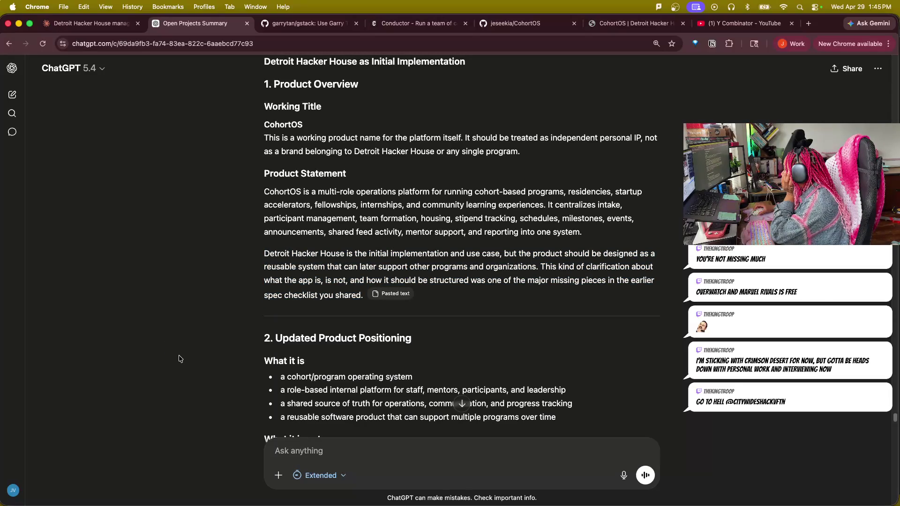
scroll(179, 359, "down", 1)
scroll(179, 358, "down", 1)
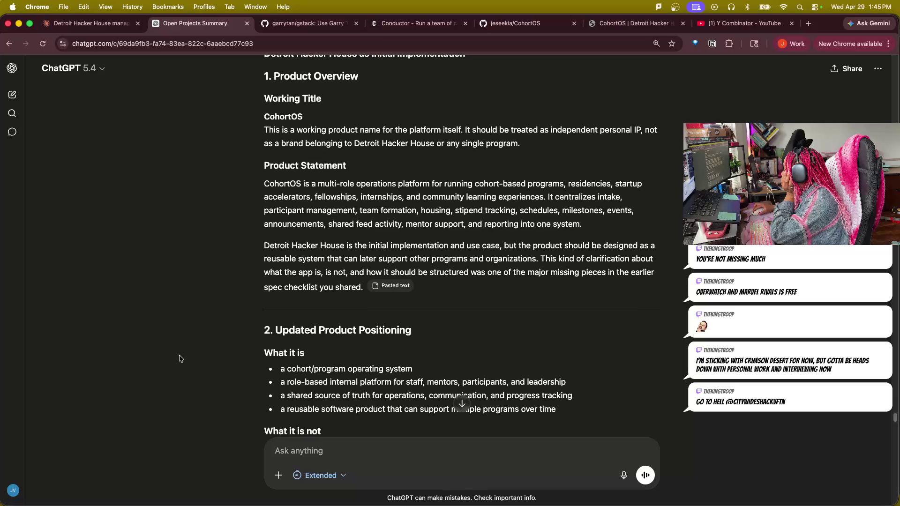
scroll(183, 358, "down", 1)
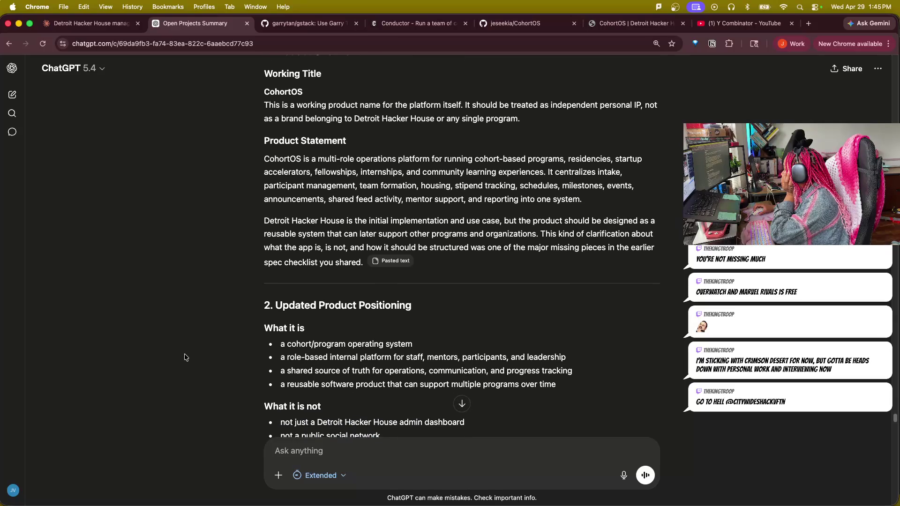
scroll(185, 358, "down", 3)
scroll(185, 358, "down", 2)
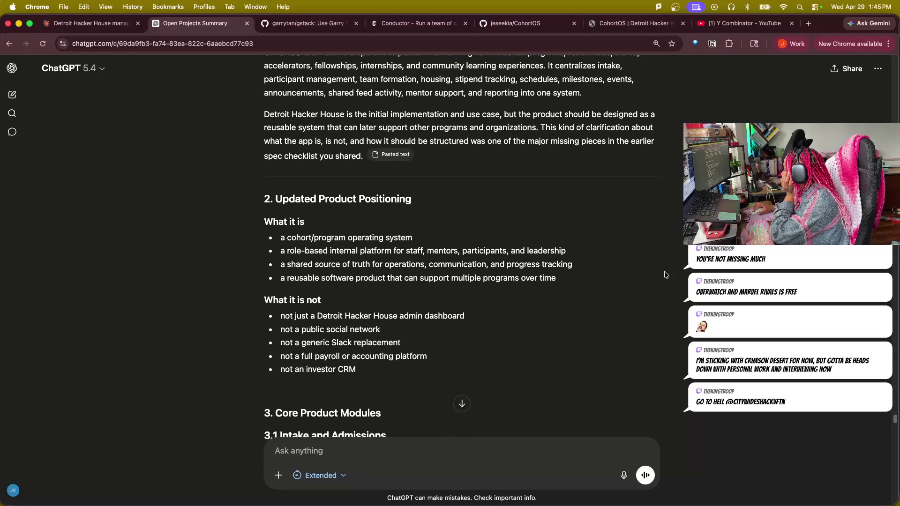
scroll(621, 348, "down", 2)
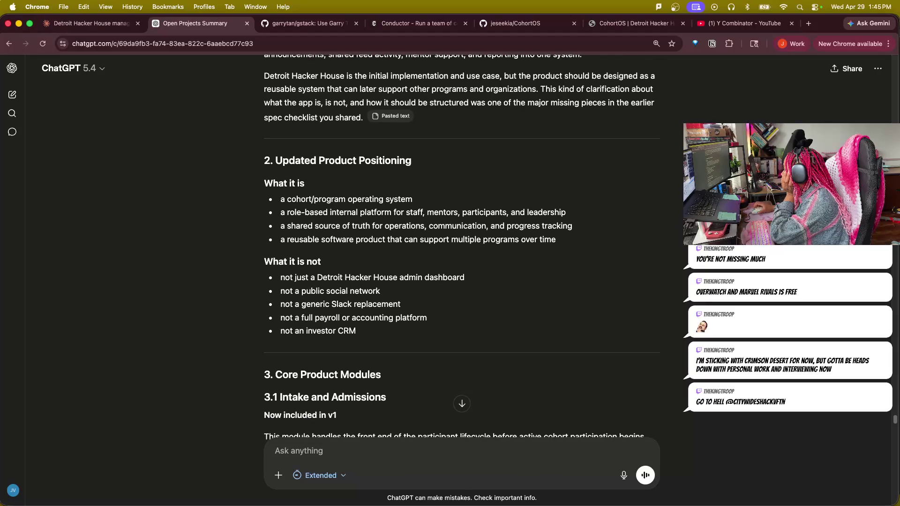
scroll(657, 374, "down", 1)
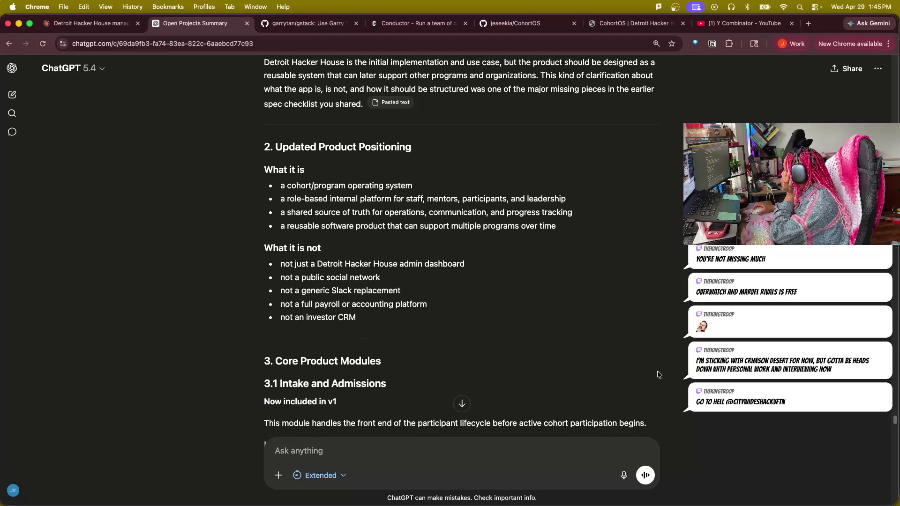
scroll(657, 374, "down", 1)
scroll(659, 373, "down", 2)
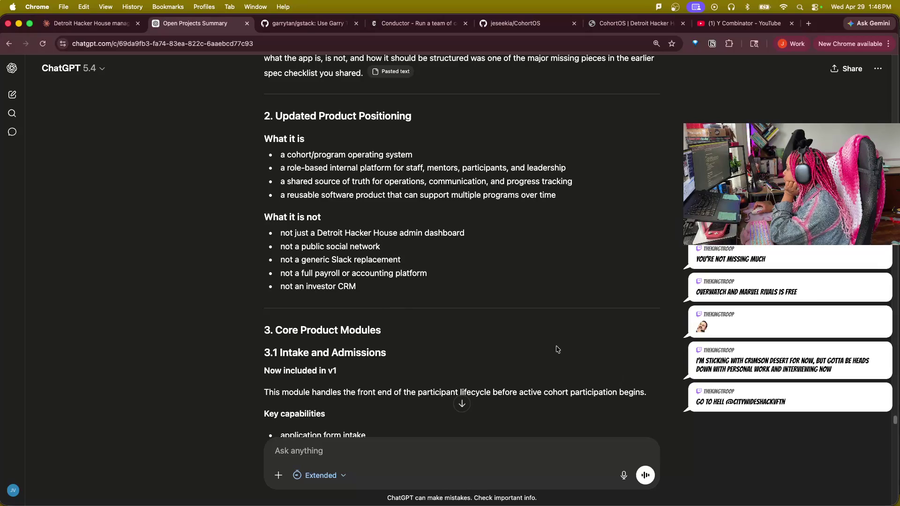
scroll(567, 345, "down", 1)
scroll(566, 345, "down", 3)
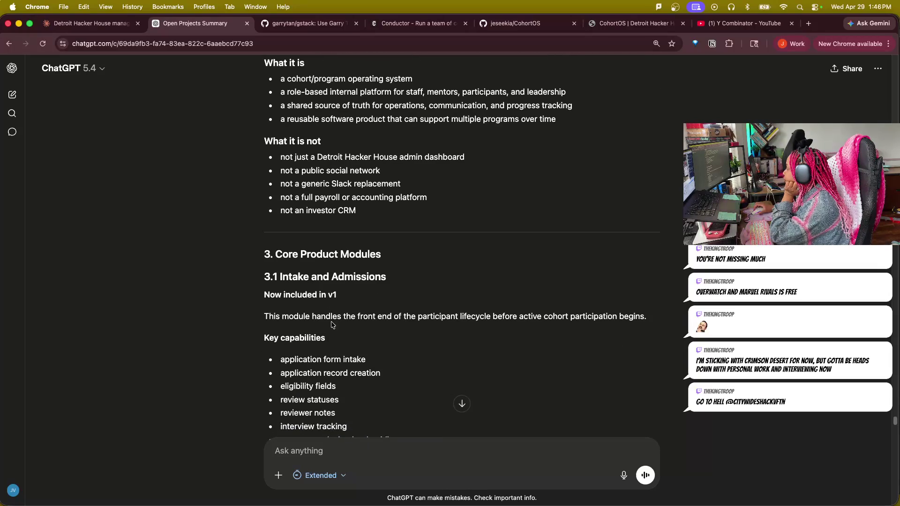
scroll(556, 331, "down", 1)
scroll(317, 281, "down", 3)
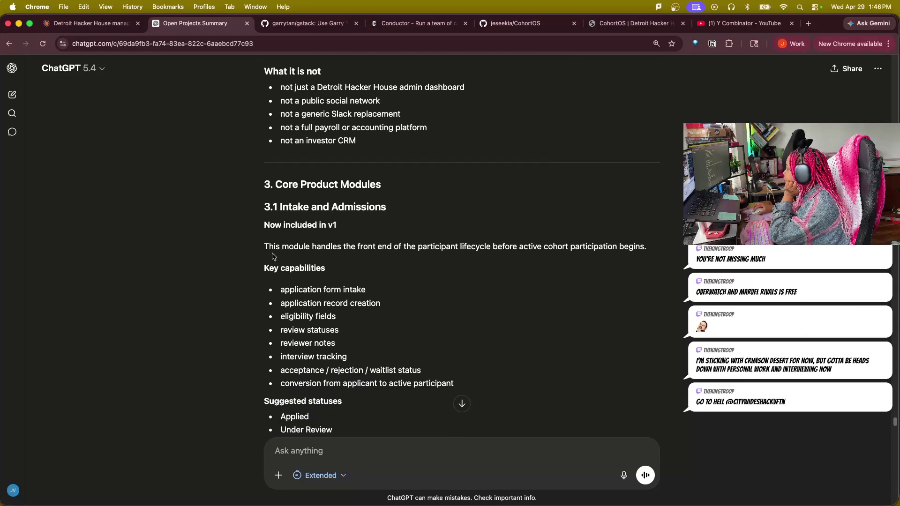
scroll(381, 256, "down", 1)
scroll(381, 256, "down", 1)
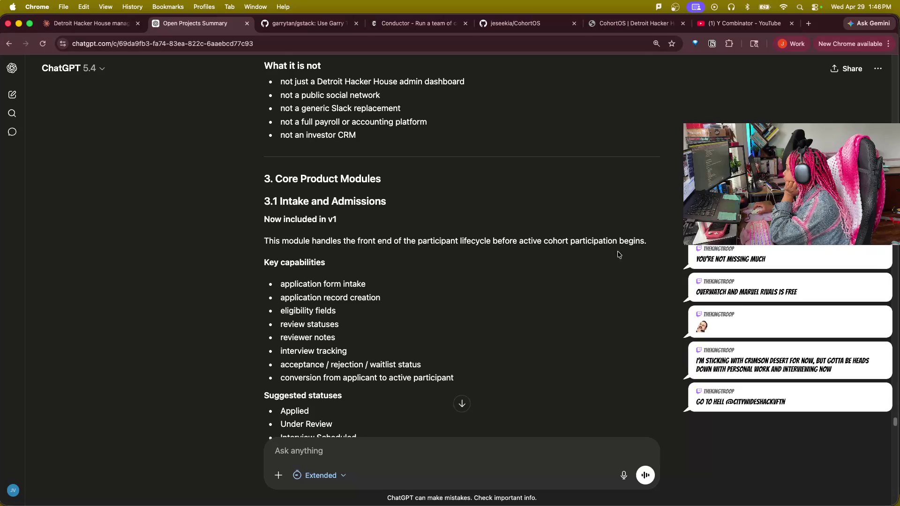
scroll(457, 240, "down", 3)
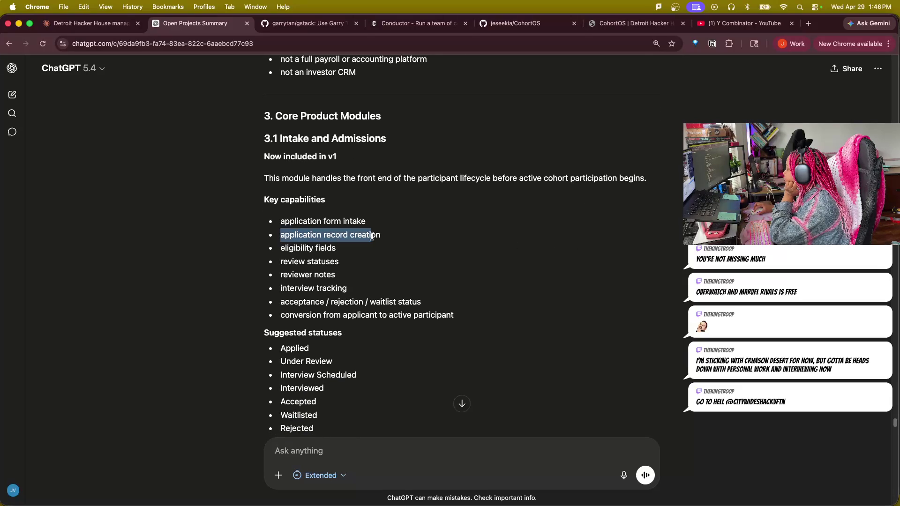
left_click_drag(278, 238, 381, 235)
left_click_drag(272, 250, 342, 253)
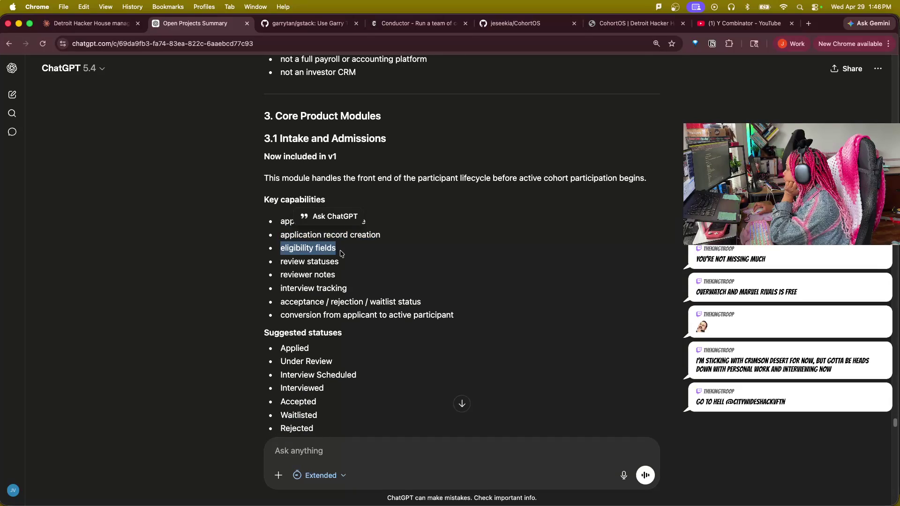
left_click_drag(273, 262, 350, 266)
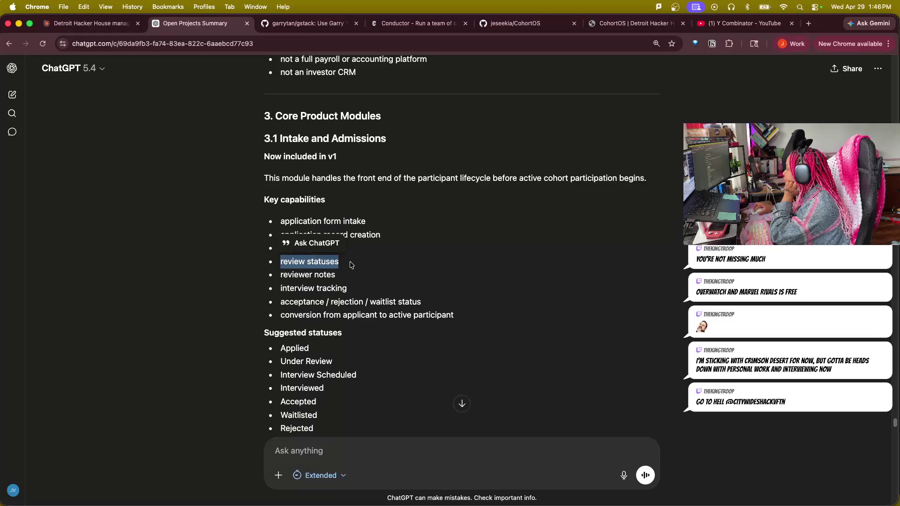
left_click(163, 301)
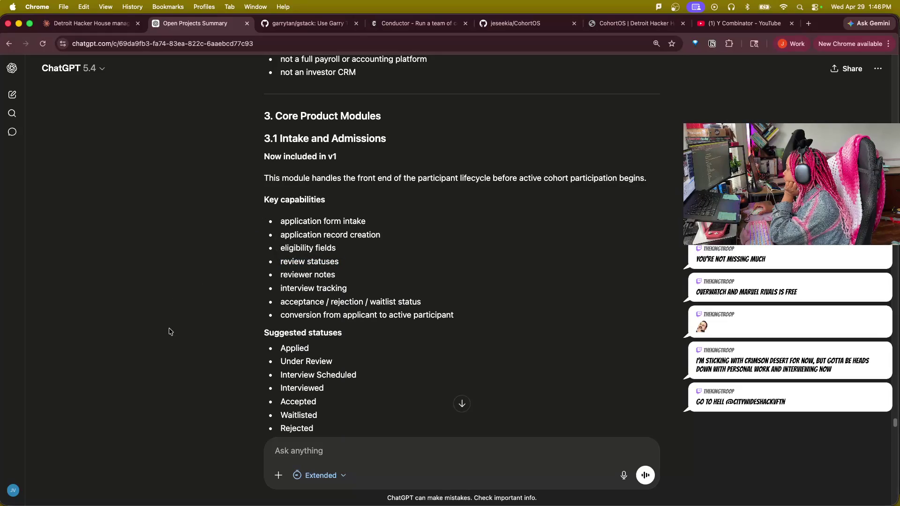
scroll(169, 331, "down", 1)
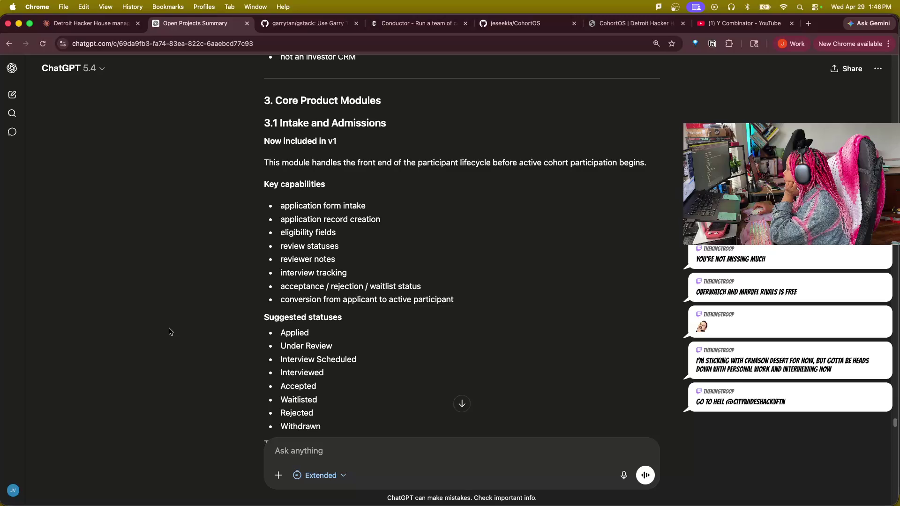
scroll(169, 331, "down", 1)
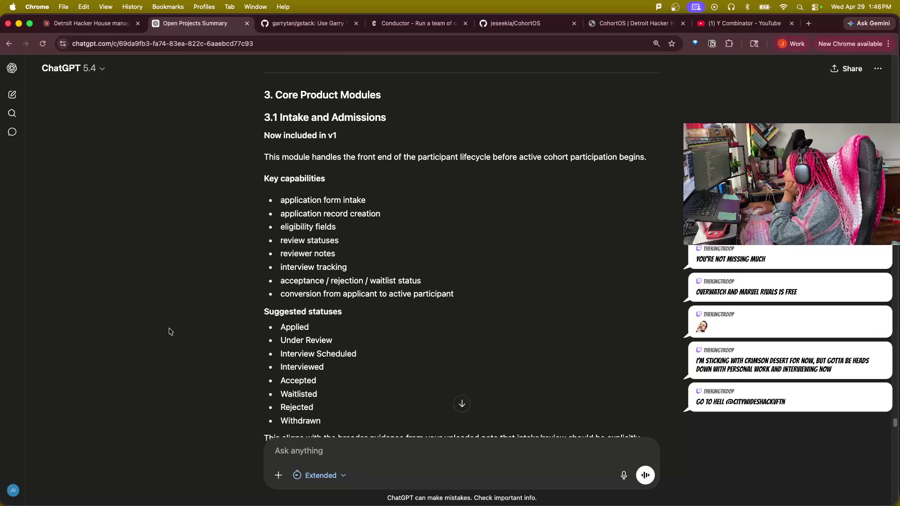
scroll(169, 332, "down", 1)
scroll(170, 331, "down", 1)
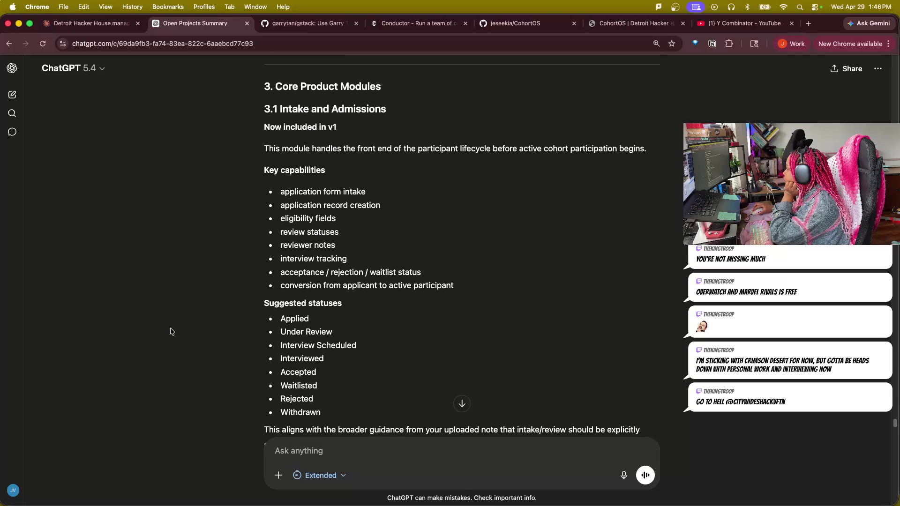
scroll(171, 331, "down", 1)
scroll(170, 332, "down", 1)
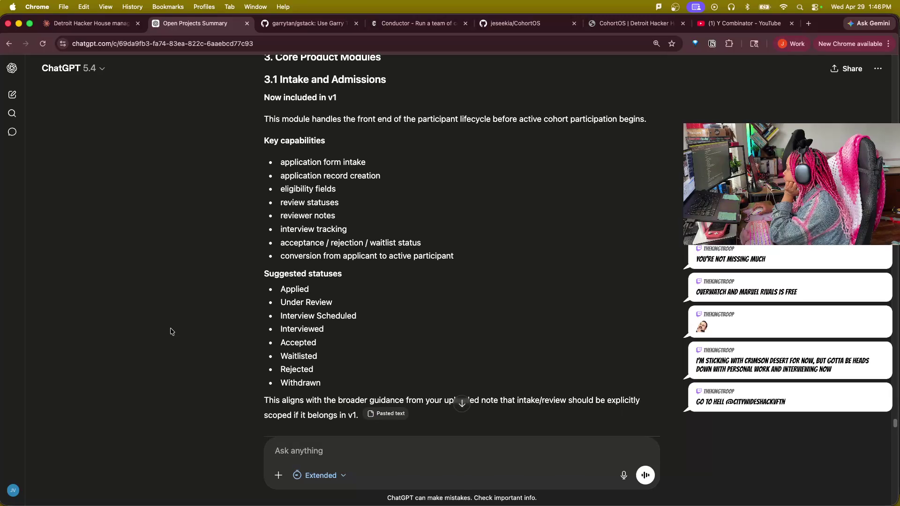
scroll(170, 332, "down", 2)
scroll(172, 331, "down", 1)
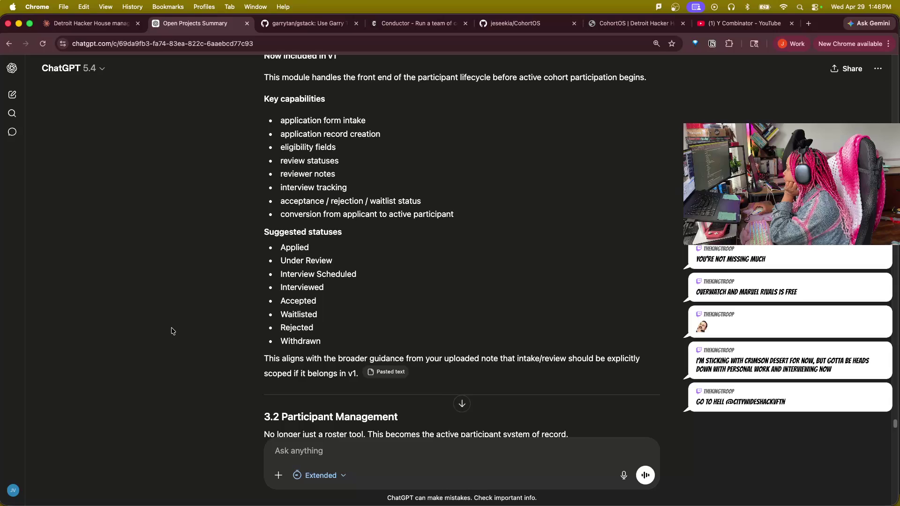
scroll(171, 331, "down", 3)
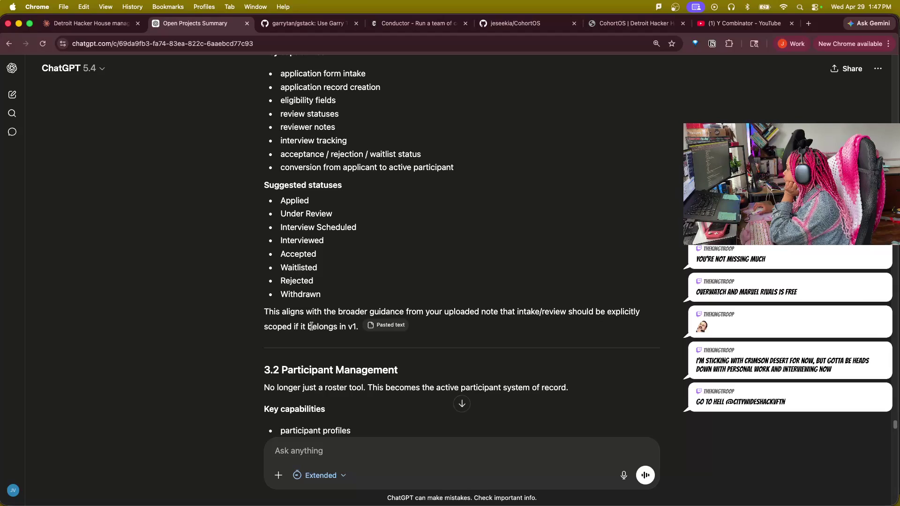
scroll(232, 380, "down", 3)
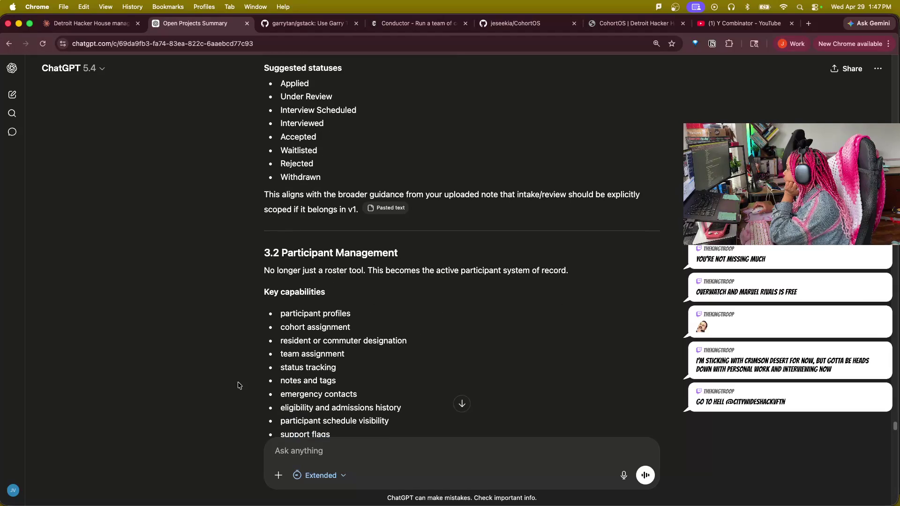
scroll(233, 380, "down", 2)
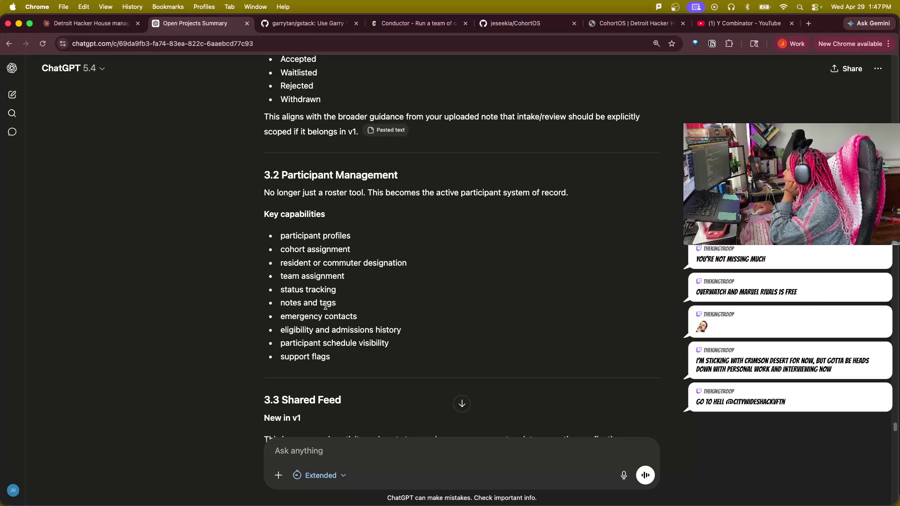
scroll(220, 376, "down", 3)
scroll(214, 378, "down", 2)
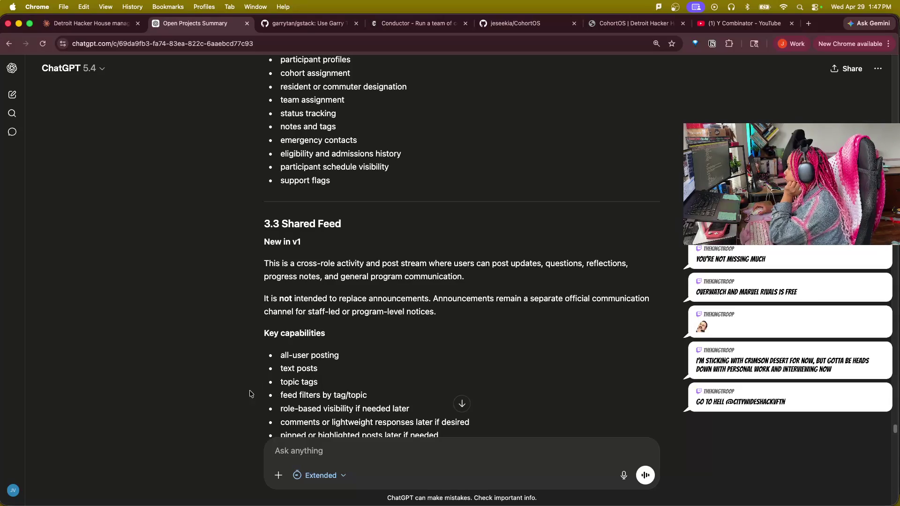
scroll(248, 394, "down", 1)
scroll(248, 395, "down", 2)
scroll(247, 394, "down", 2)
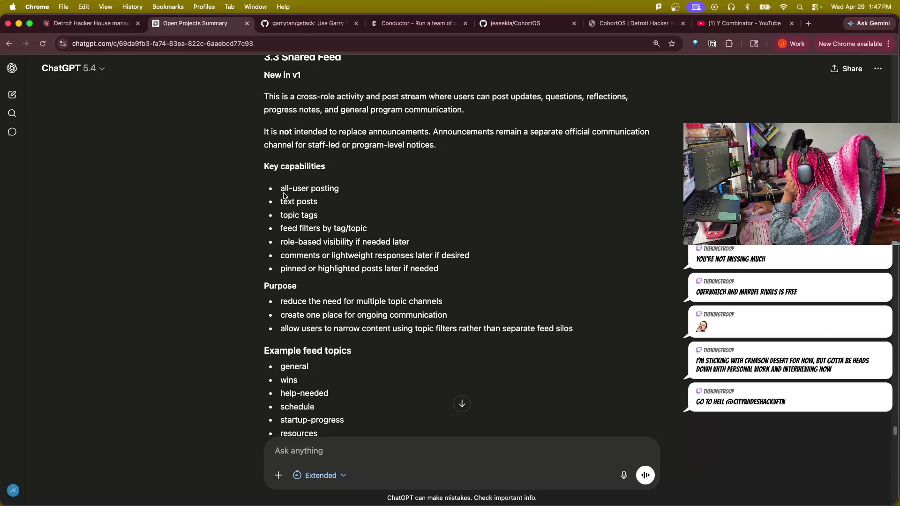
mouse_move(280, 189)
left_mouse_down()
mouse_move(356, 194)
mouse_move(279, 214)
mouse_move(320, 217)
mouse_move(280, 237)
mouse_move(410, 242)
left_mouse_up()
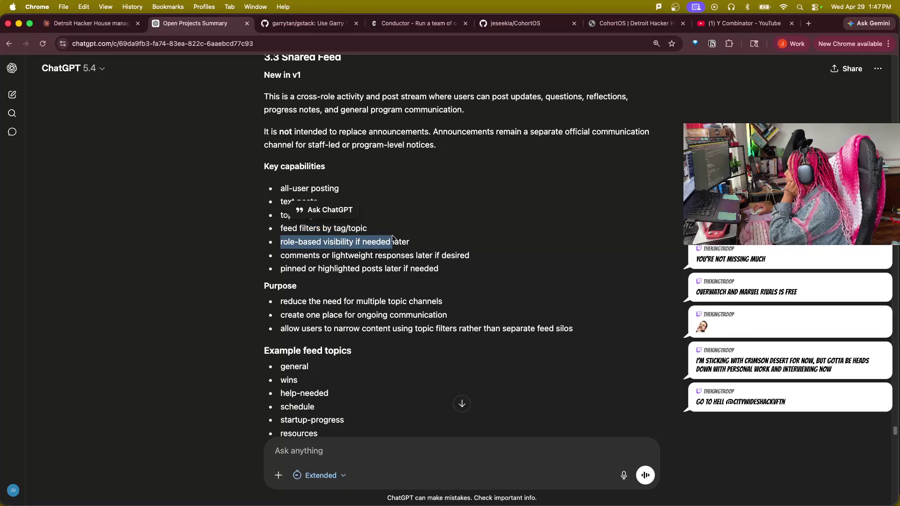
left_click_drag(474, 257, 282, 255)
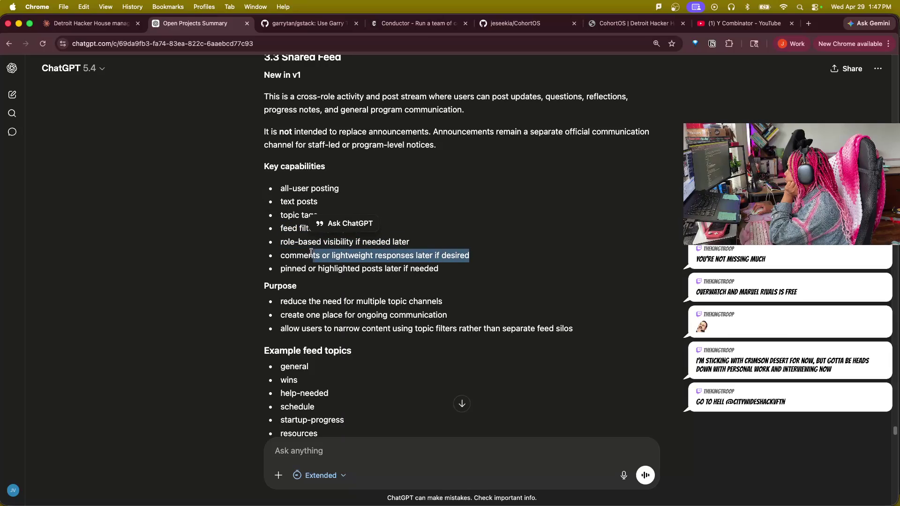
left_click_drag(281, 269, 447, 278)
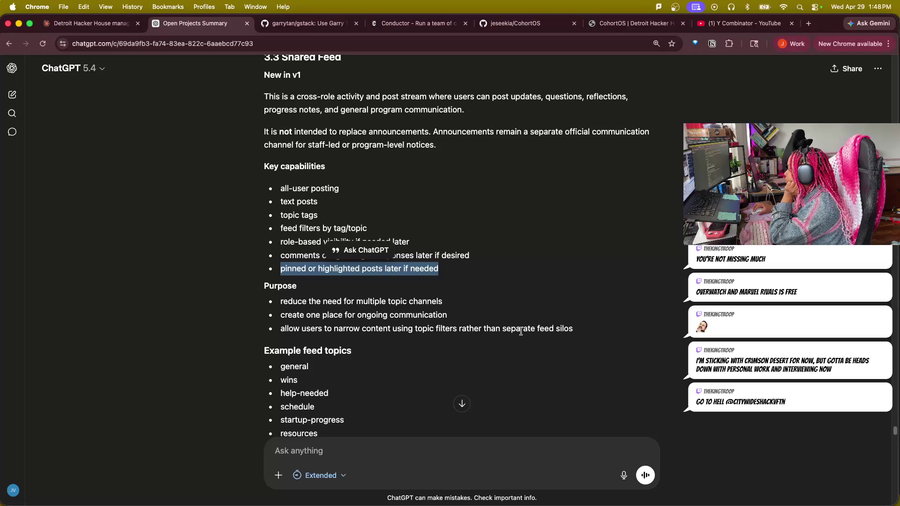
scroll(546, 366, "down", 4)
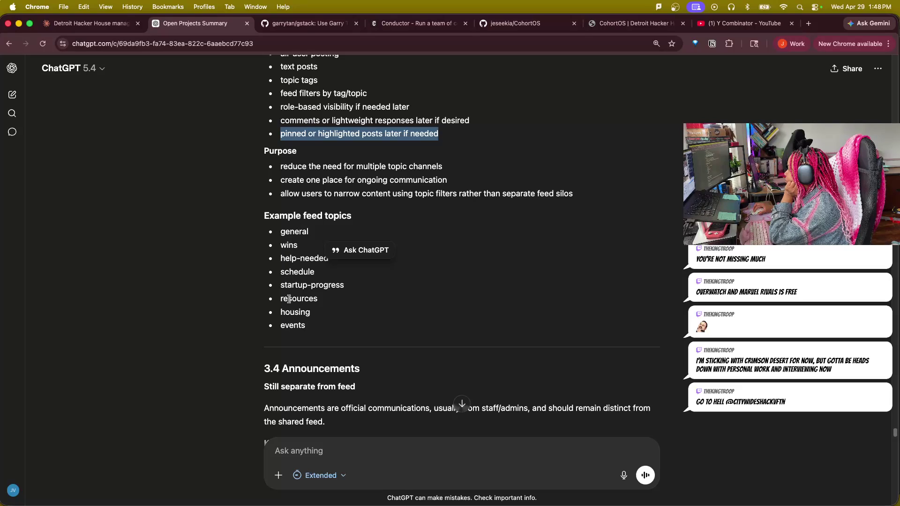
scroll(201, 428, "down", 5)
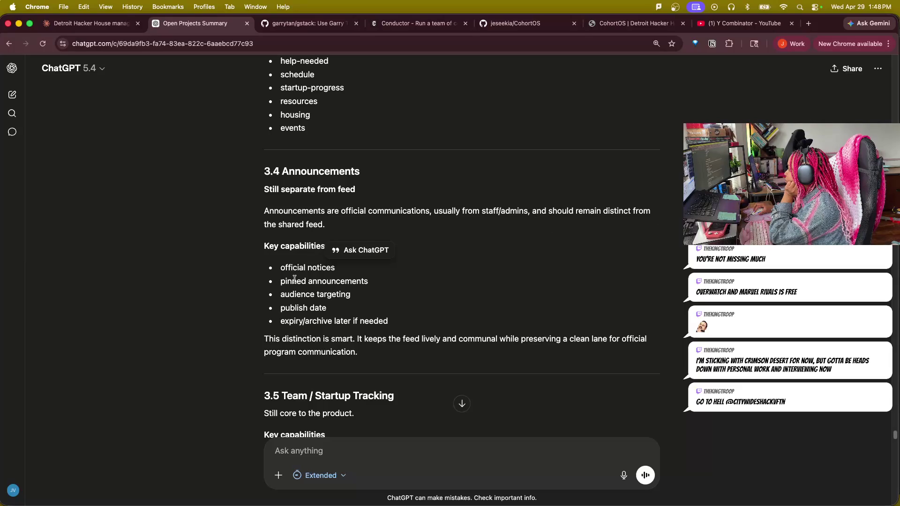
left_click_drag(280, 268, 331, 269)
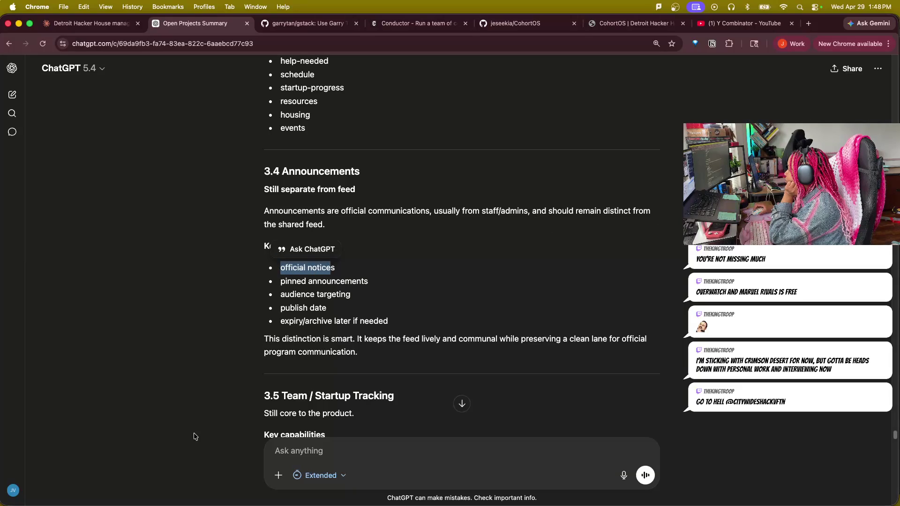
scroll(196, 434, "down", 1)
scroll(196, 434, "down", 2)
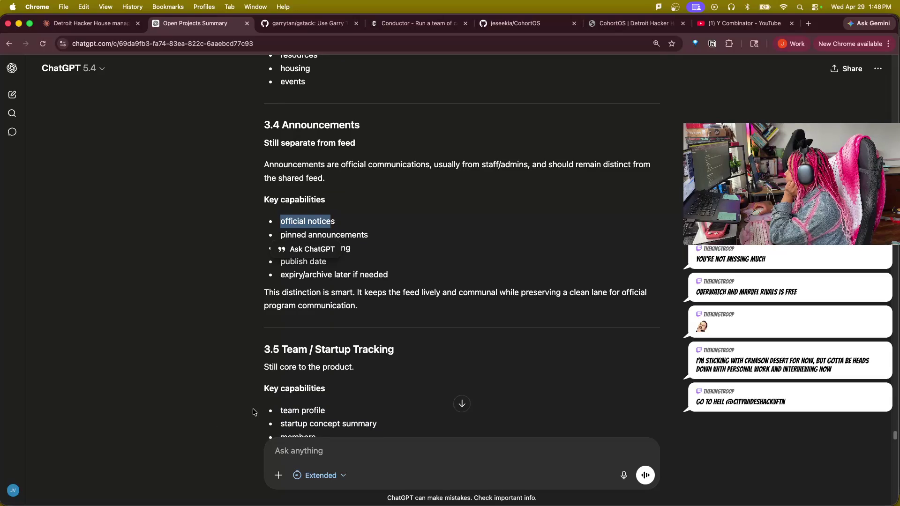
scroll(223, 416, "down", 2)
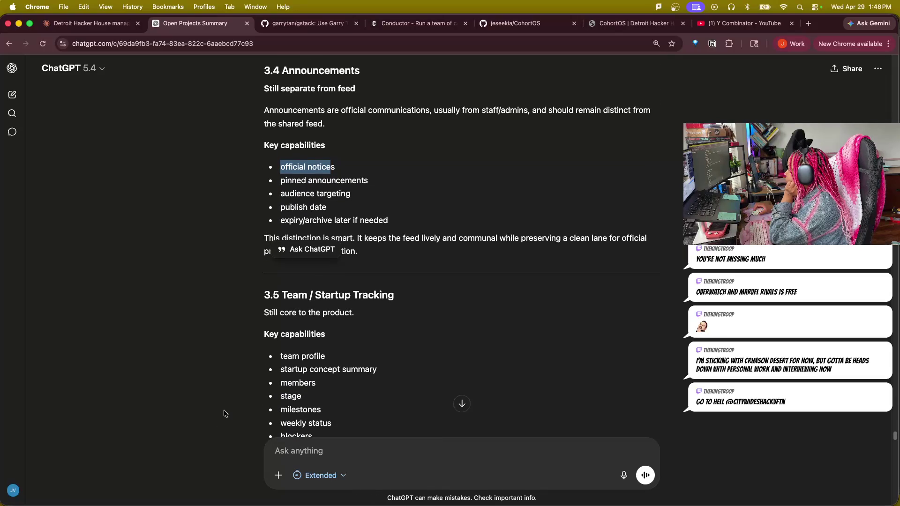
left_click(240, 219)
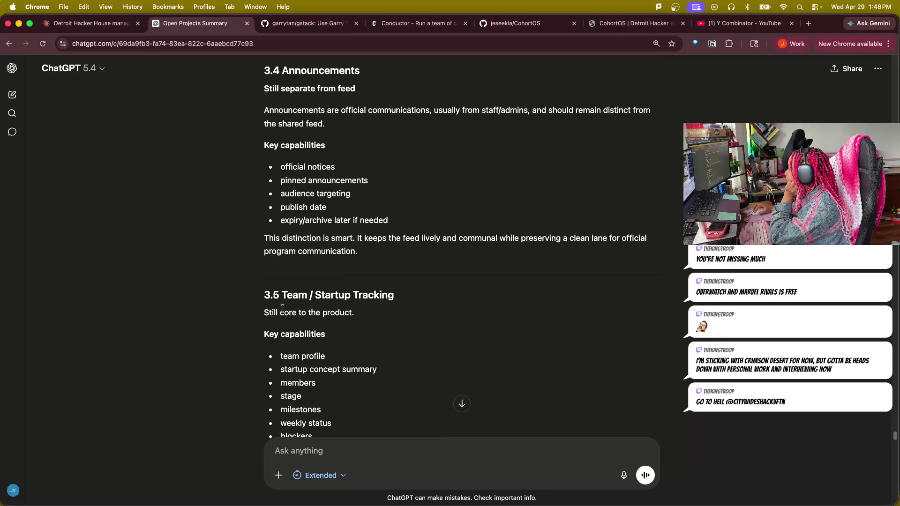
scroll(338, 390, "down", 3)
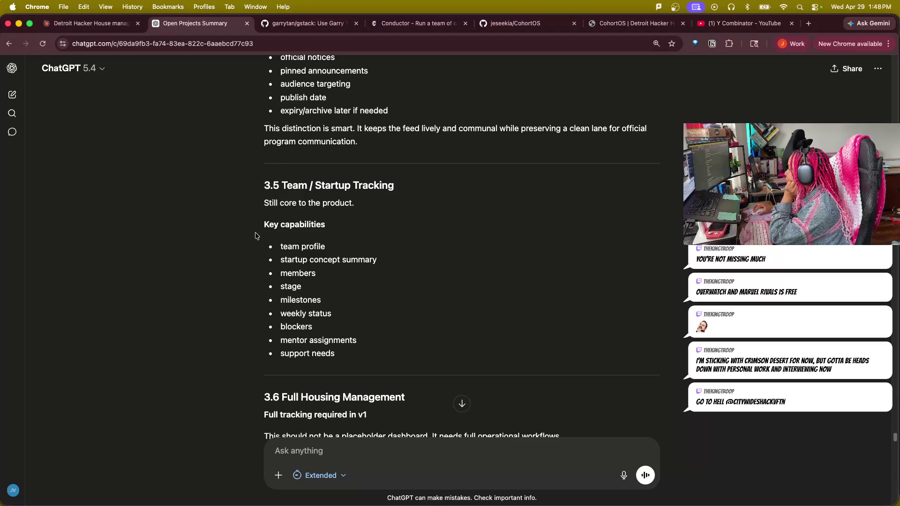
left_click_drag(281, 247, 344, 249)
left_click(280, 248)
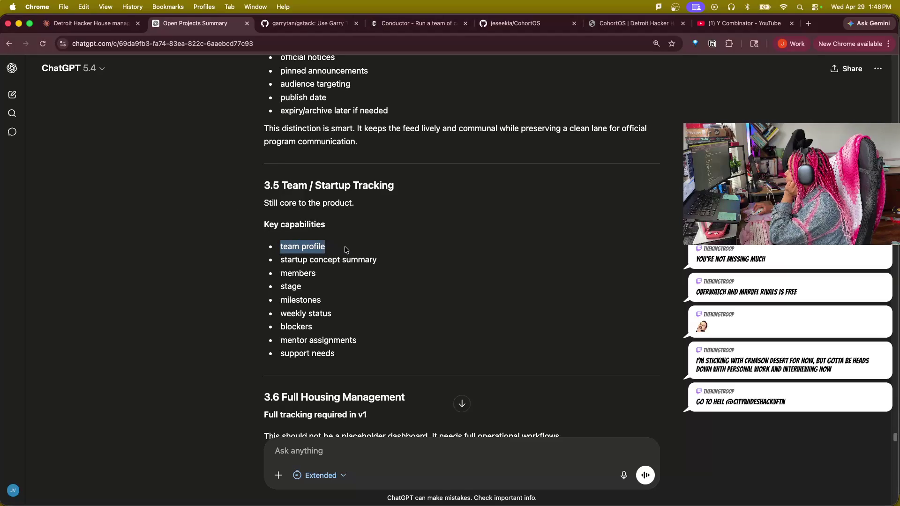
left_click_drag(280, 261, 418, 261)
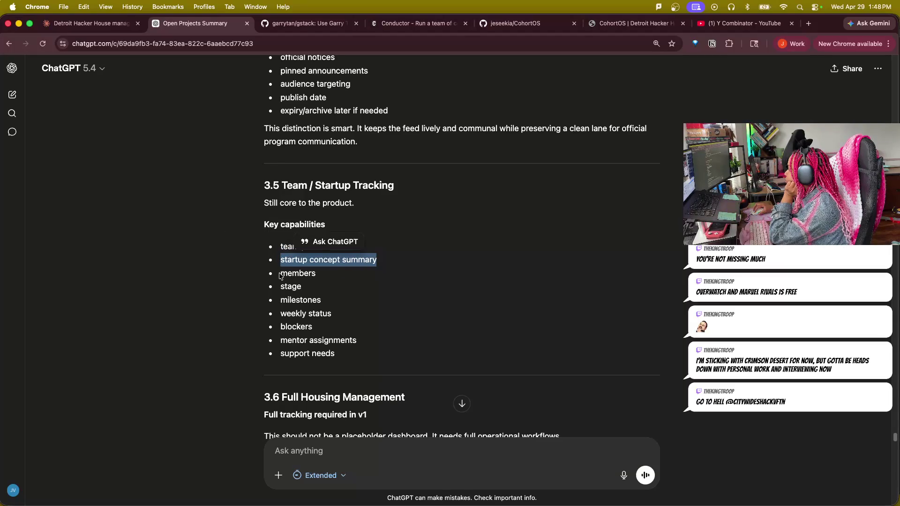
left_click_drag(280, 275, 331, 276)
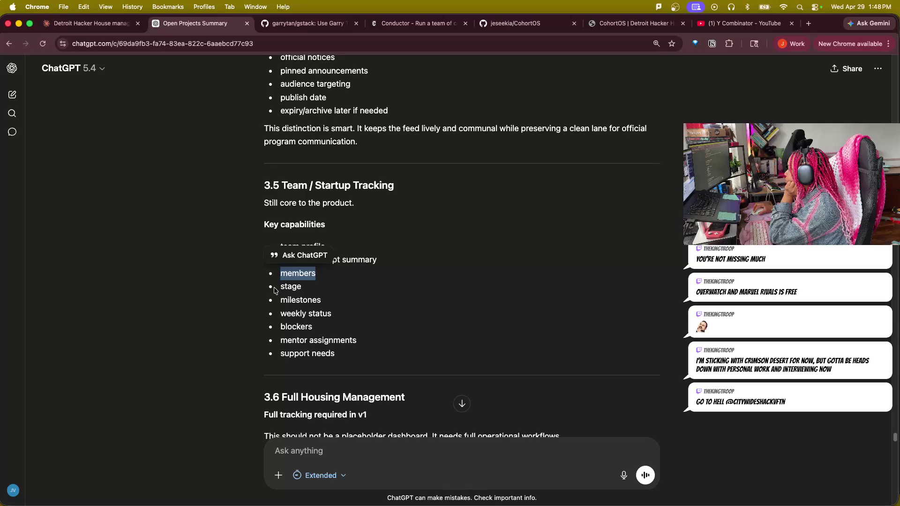
left_click(184, 279)
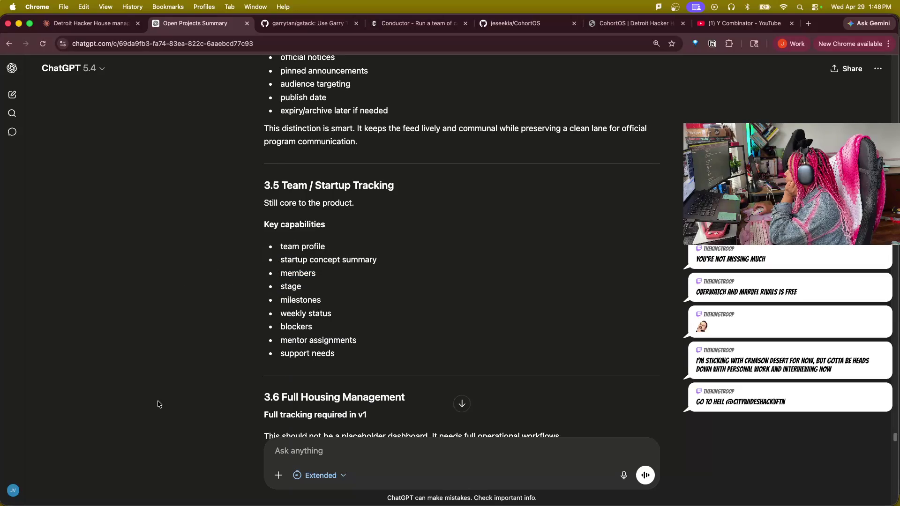
scroll(161, 405, "down", 5)
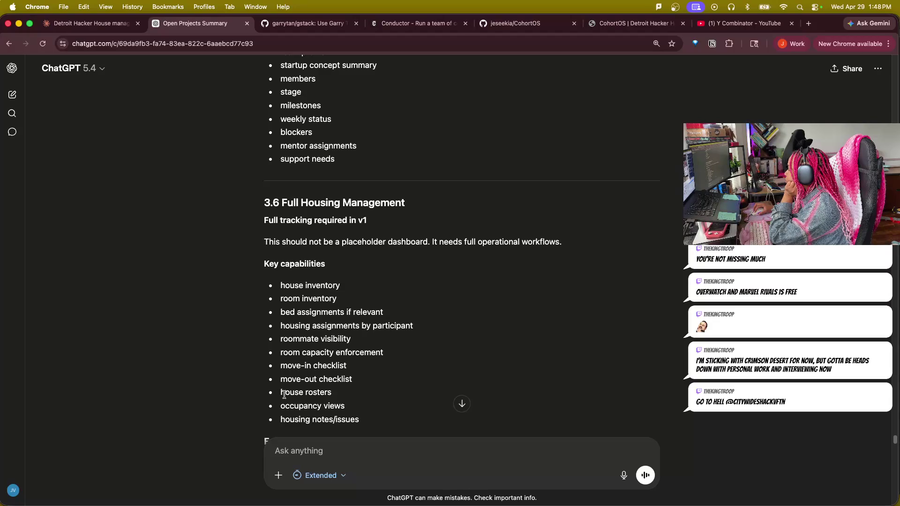
scroll(219, 425, "down", 5)
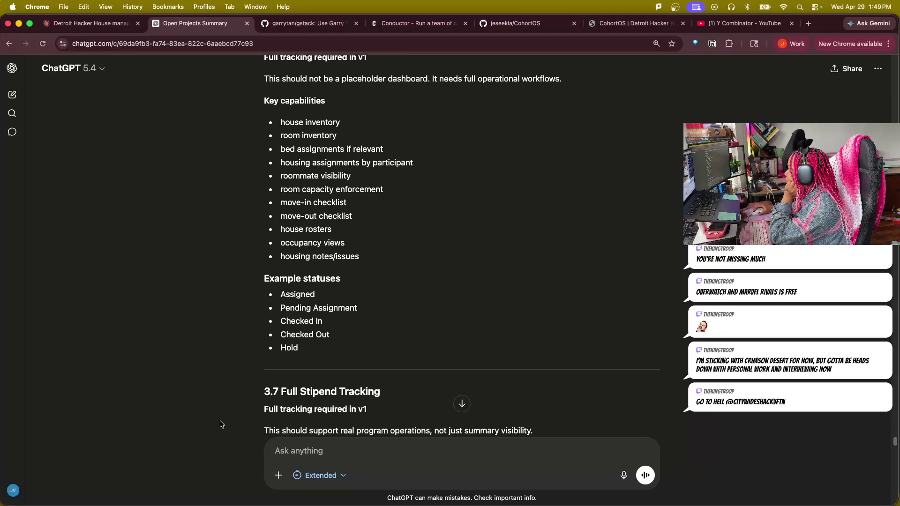
scroll(220, 425, "down", 2)
scroll(220, 424, "down", 1)
scroll(220, 424, "down", 2)
scroll(224, 425, "down", 2)
scroll(223, 424, "down", 1)
scroll(223, 425, "down", 1)
scroll(224, 426, "down", 2)
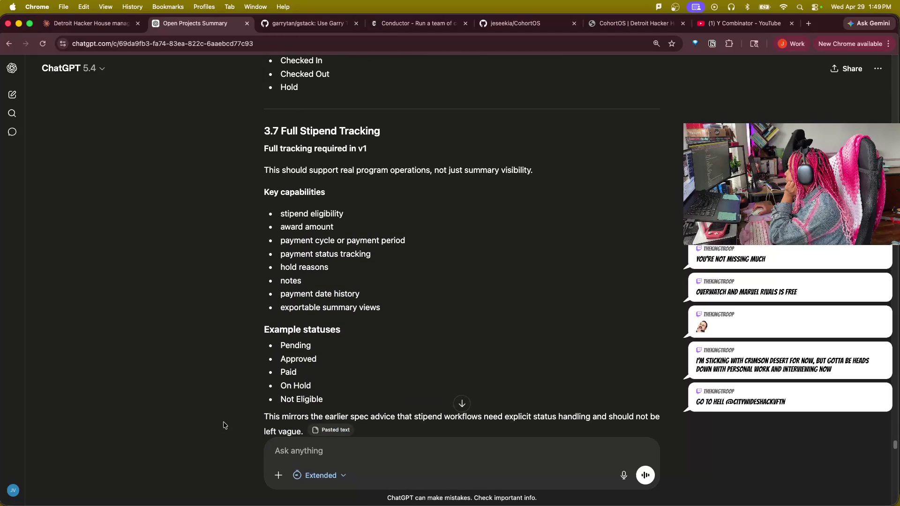
scroll(223, 426, "down", 1)
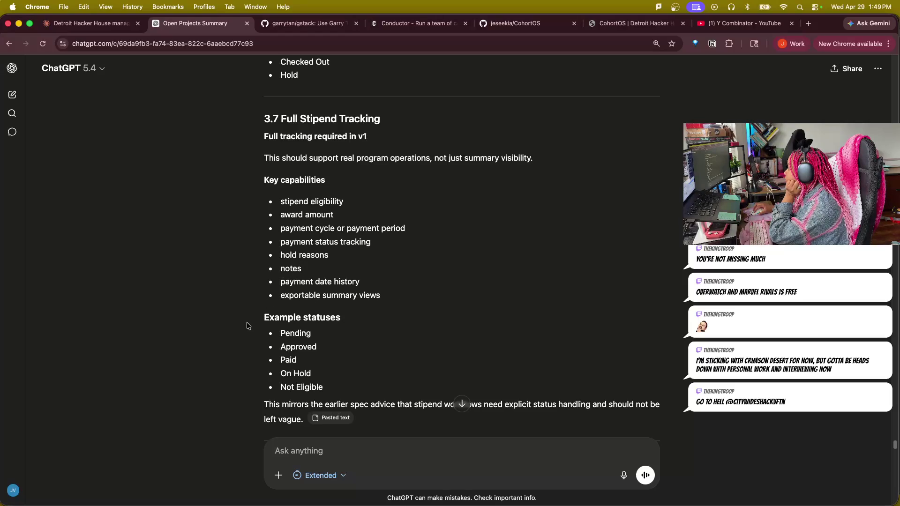
double_click(294, 334)
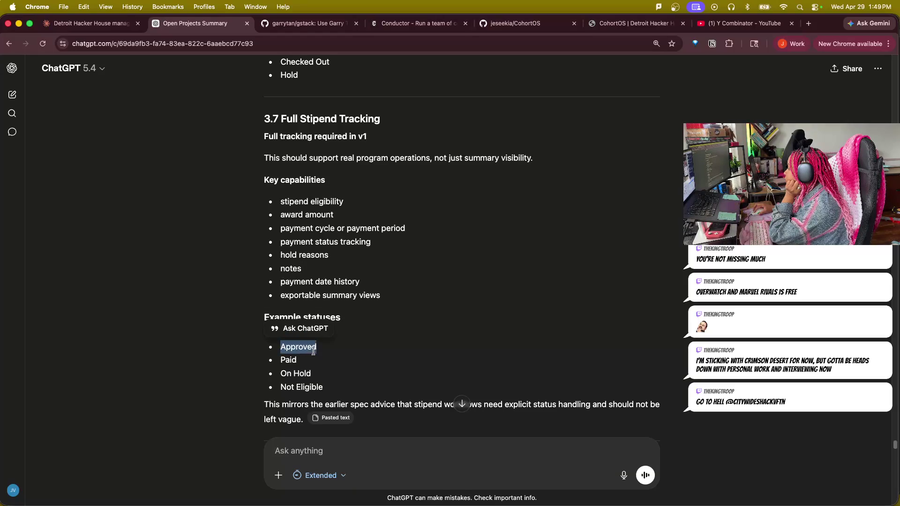
double_click(289, 360)
double_click(301, 387)
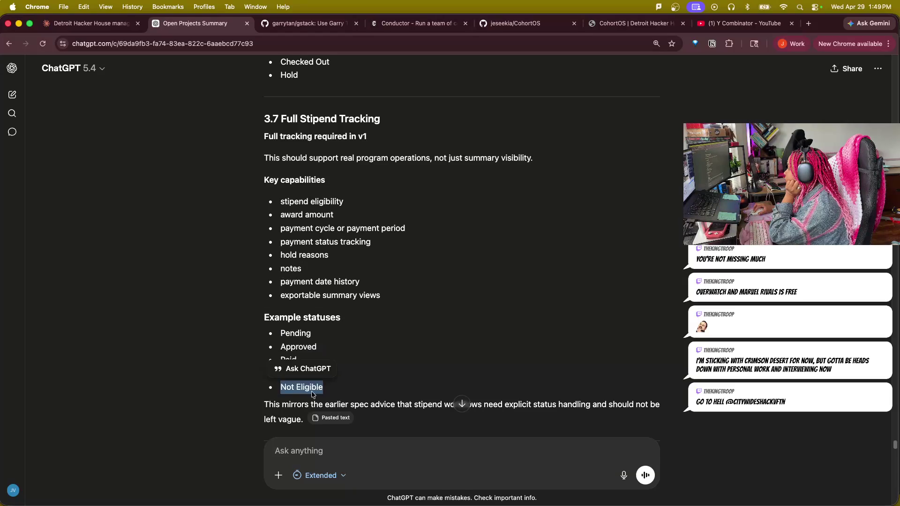
scroll(223, 395, "down", 3)
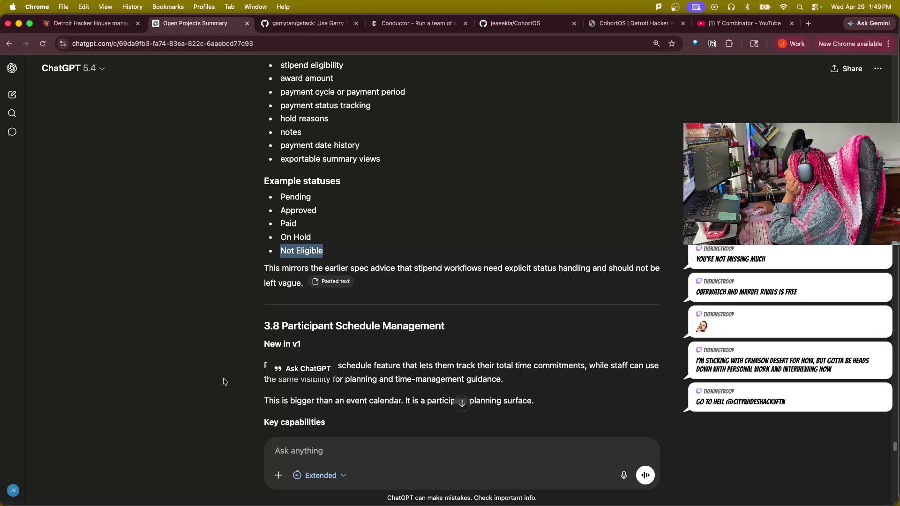
scroll(209, 380, "down", 2)
left_click(212, 335)
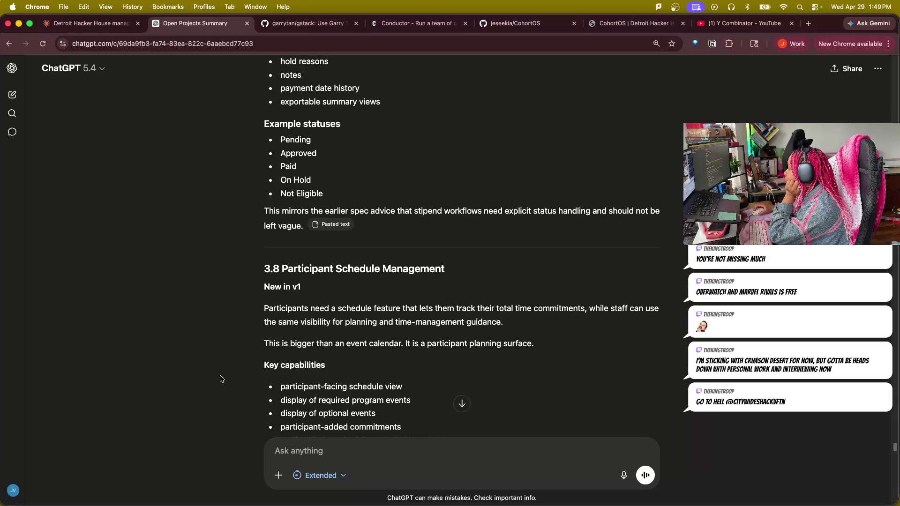
scroll(220, 379, "down", 3)
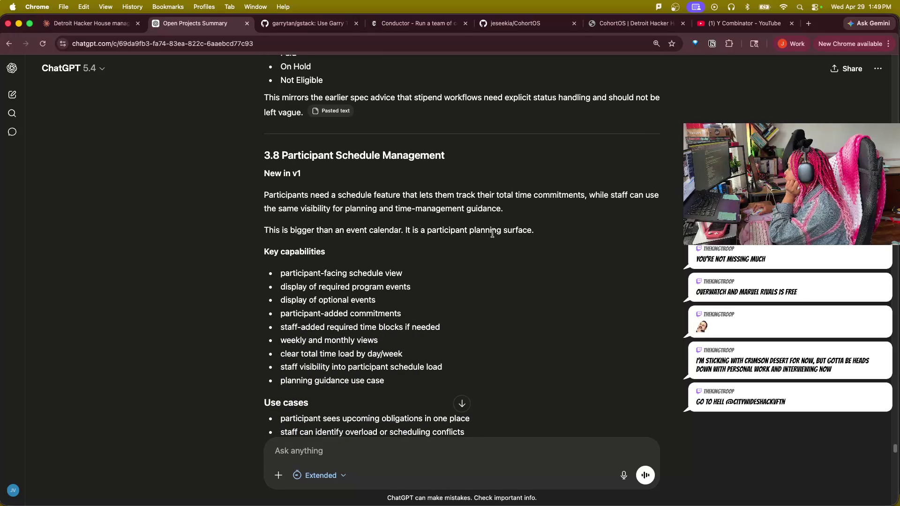
left_click_drag(281, 275, 402, 275)
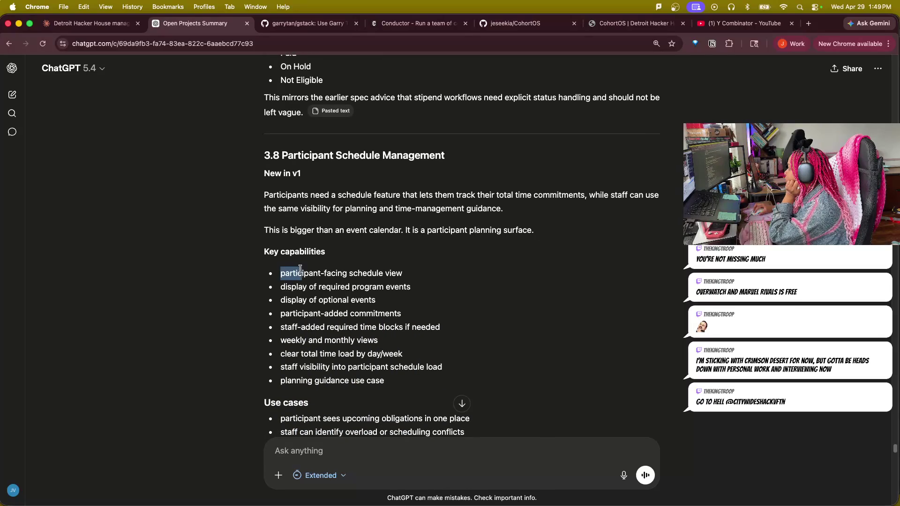
left_click_drag(281, 287, 421, 290)
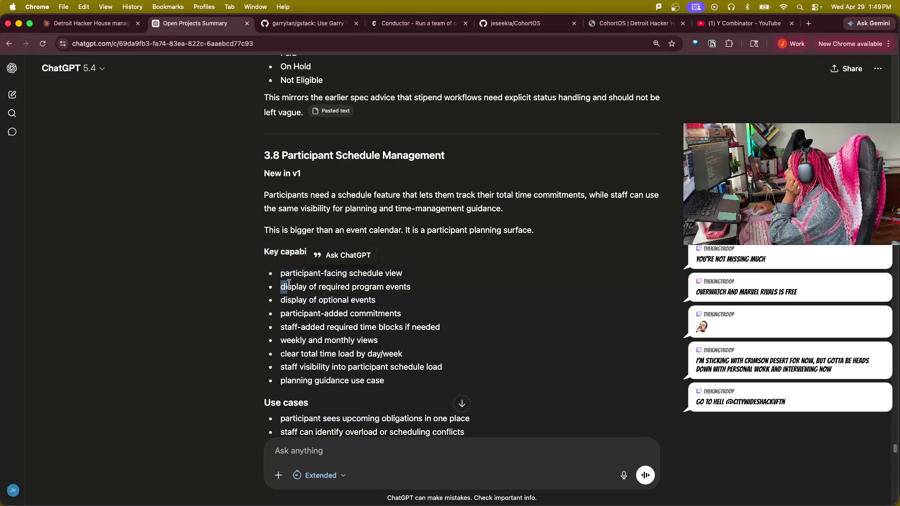
left_click_drag(281, 300, 376, 300)
left_click_drag(280, 313, 401, 315)
left_click_drag(282, 328, 445, 335)
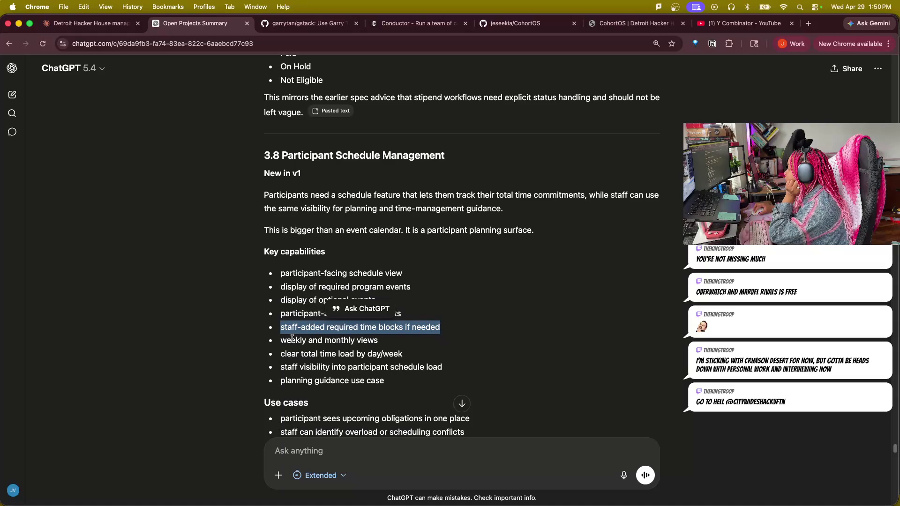
left_click_drag(273, 343, 378, 342)
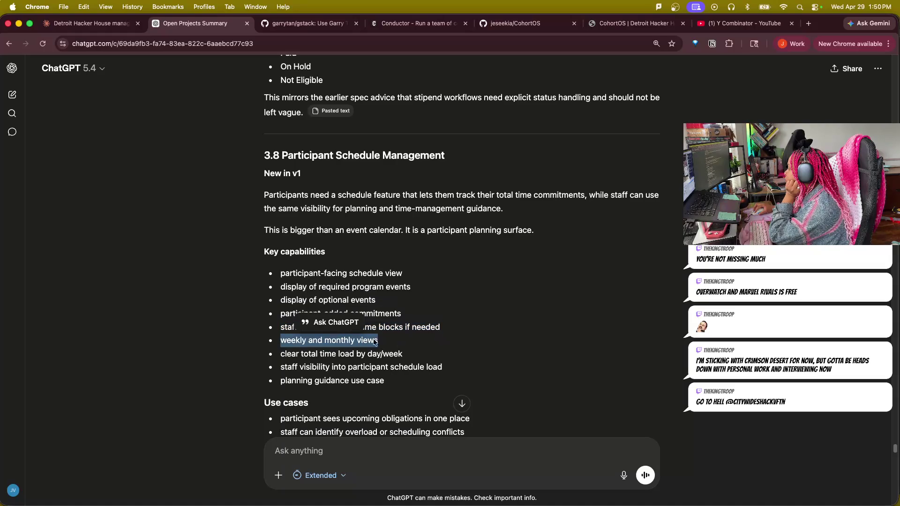
left_click(281, 356)
left_click_drag(281, 357, 411, 358)
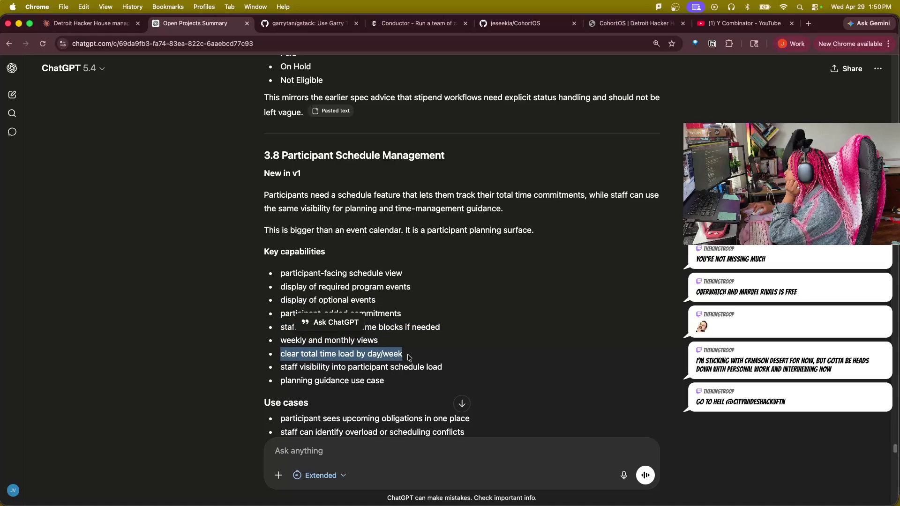
left_click_drag(280, 370, 392, 386)
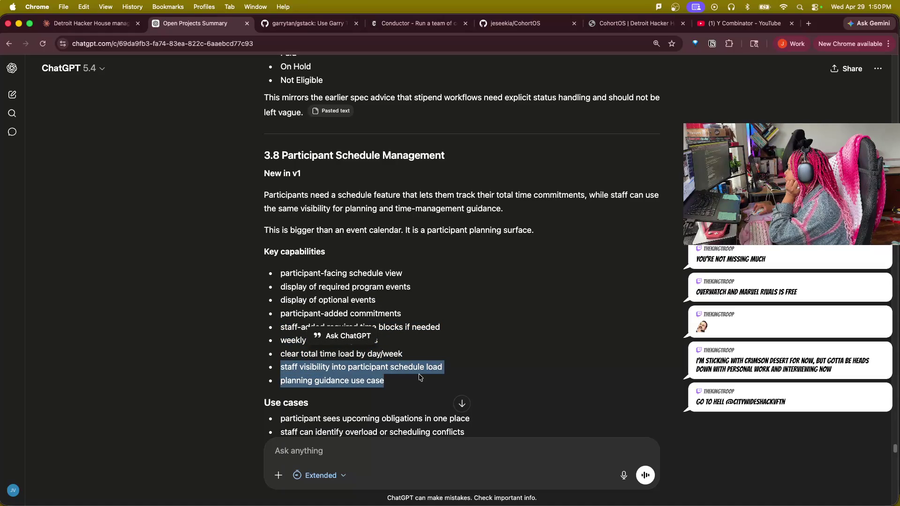
left_click(276, 387)
scroll(185, 398, "down", 2)
scroll(219, 384, "down", 1)
scroll(219, 384, "down", 1)
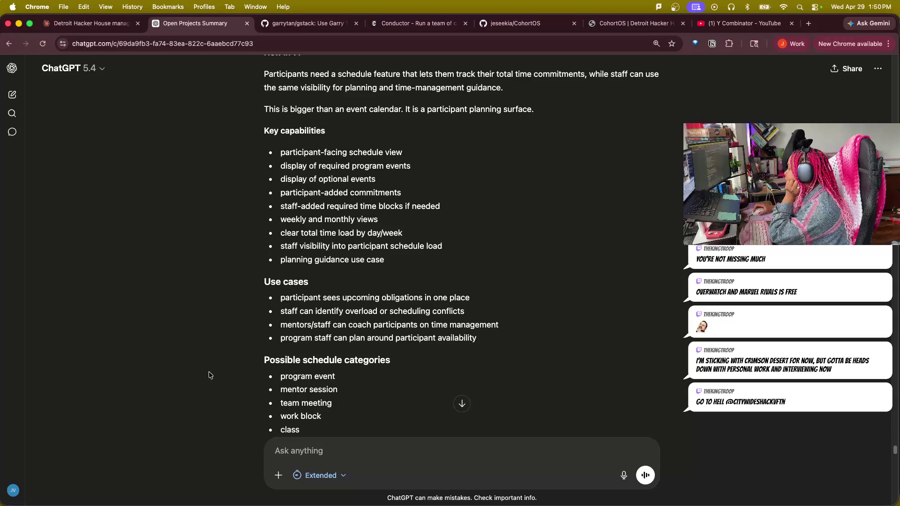
scroll(217, 367, "down", 3)
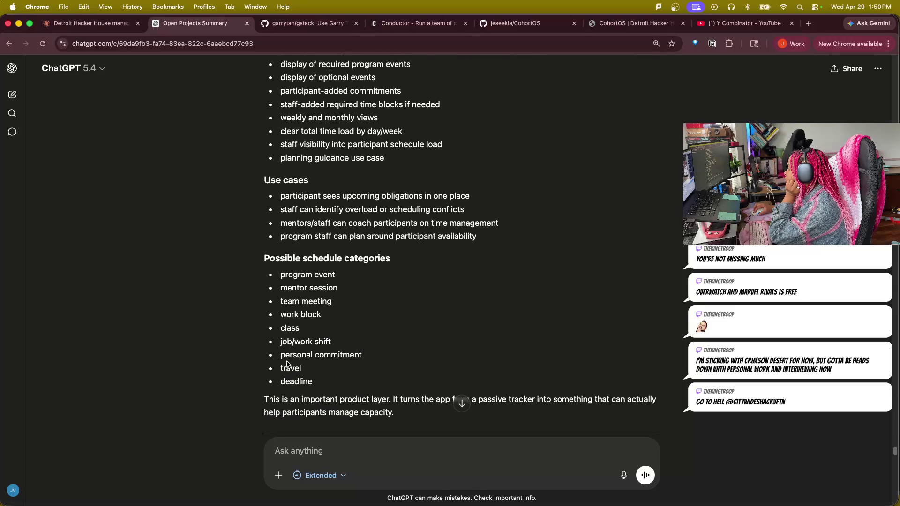
scroll(213, 408, "down", 1)
scroll(214, 407, "down", 1)
scroll(214, 410, "down", 2)
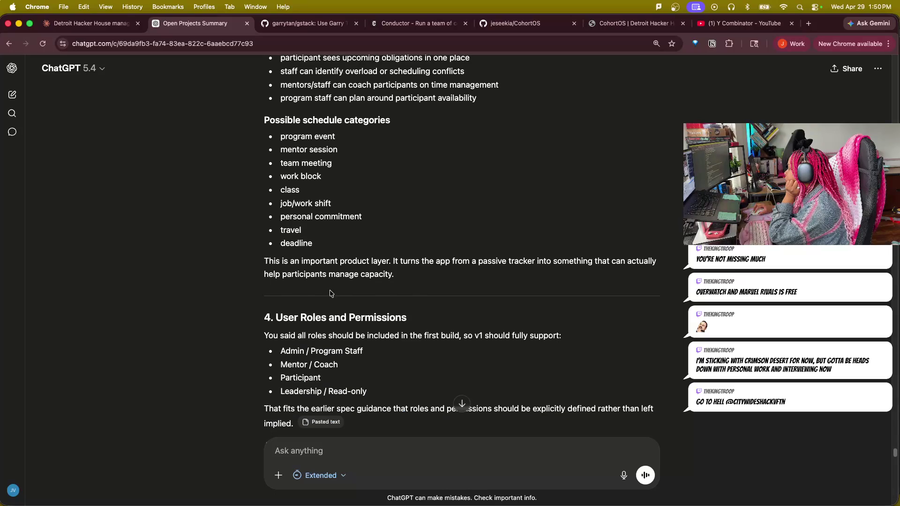
scroll(223, 394, "down", 1)
scroll(223, 313, "down", 1)
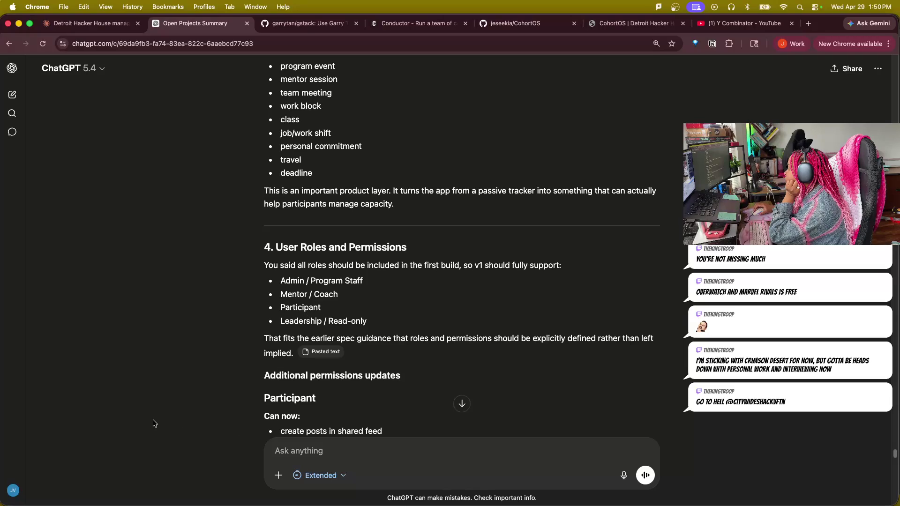
scroll(161, 423, "down", 3)
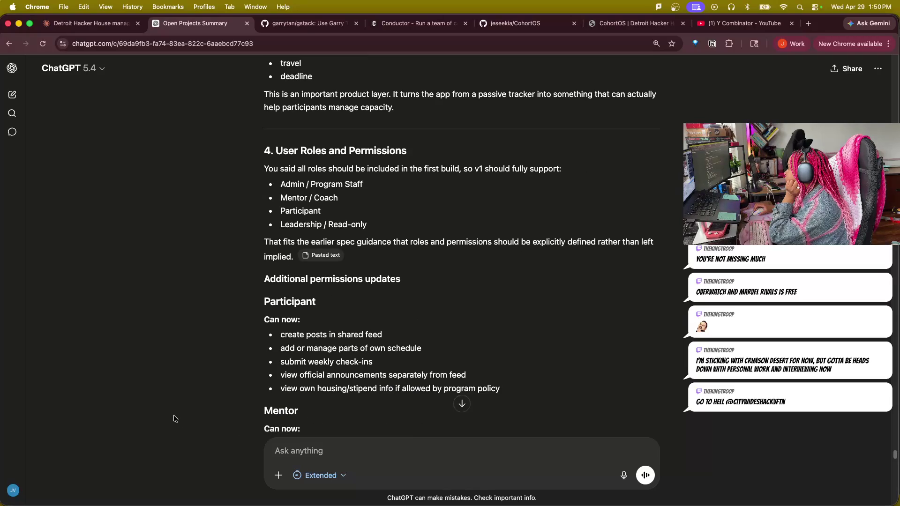
scroll(191, 410, "down", 3)
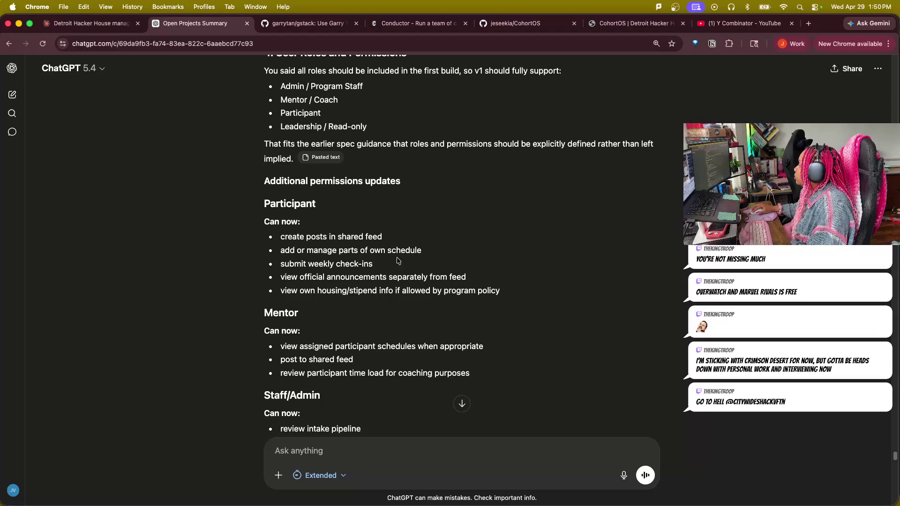
left_click_drag(274, 279, 466, 277)
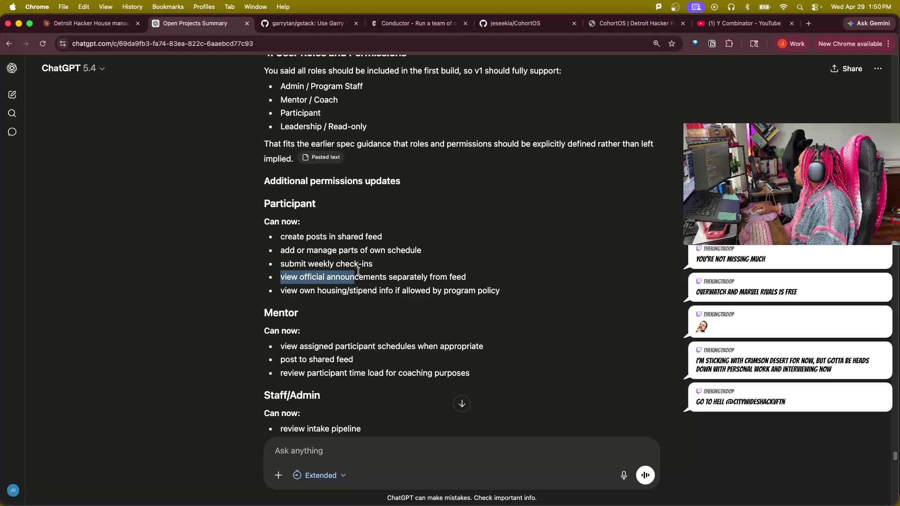
left_click(506, 297)
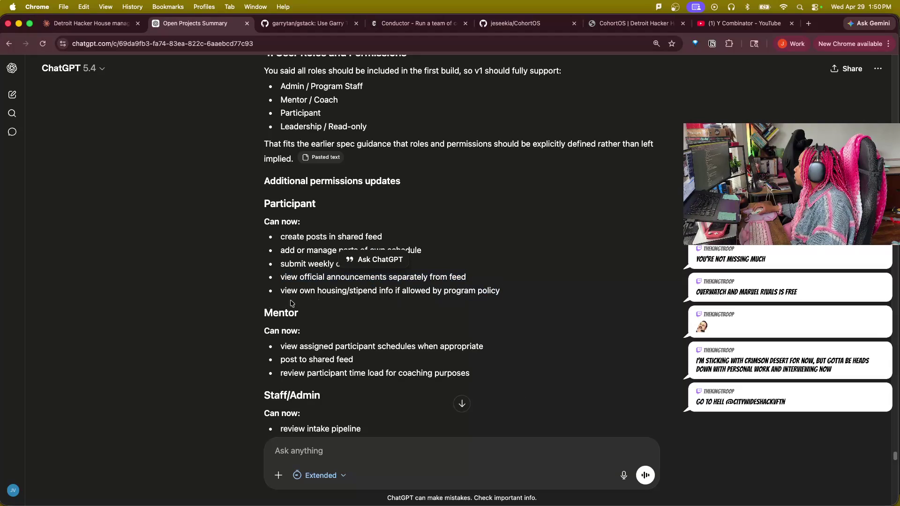
triple_click(271, 291)
scroll(549, 366, "down", 3)
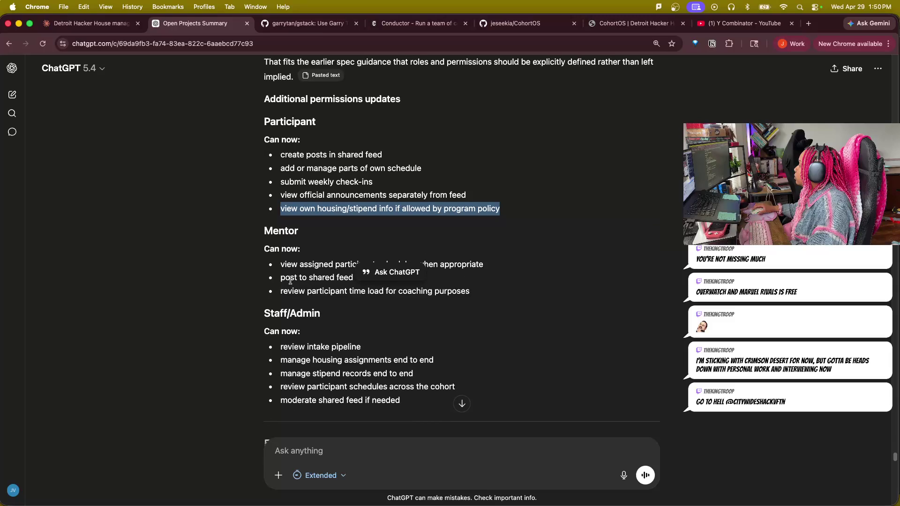
left_click(203, 285)
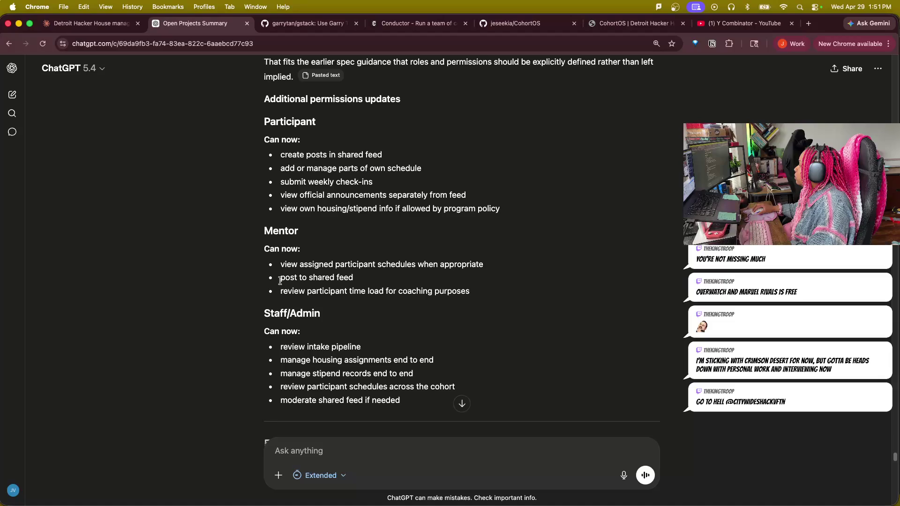
left_click_drag(280, 277, 353, 277)
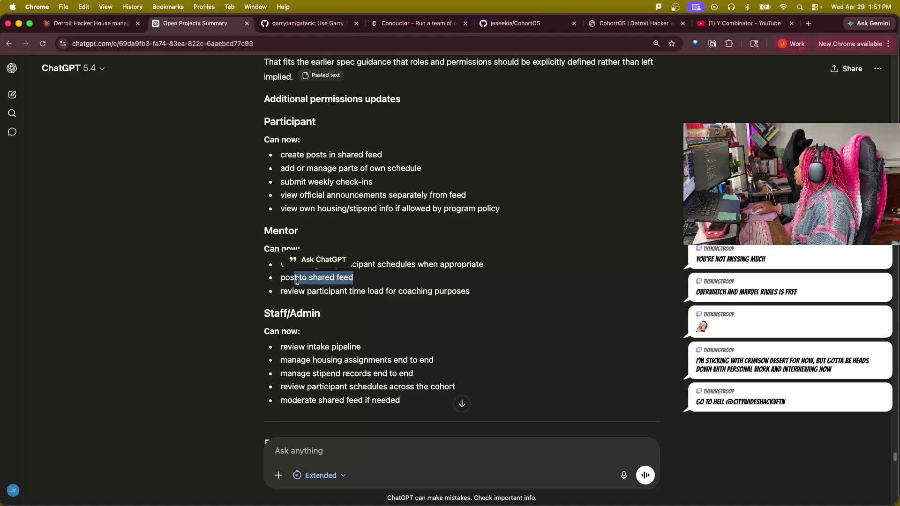
left_click_drag(280, 291, 496, 297)
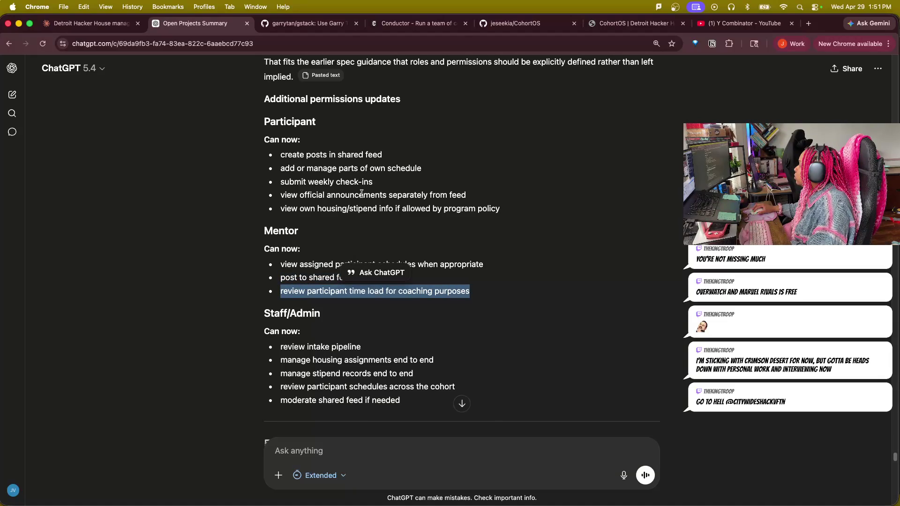
scroll(632, 337, "down", 2)
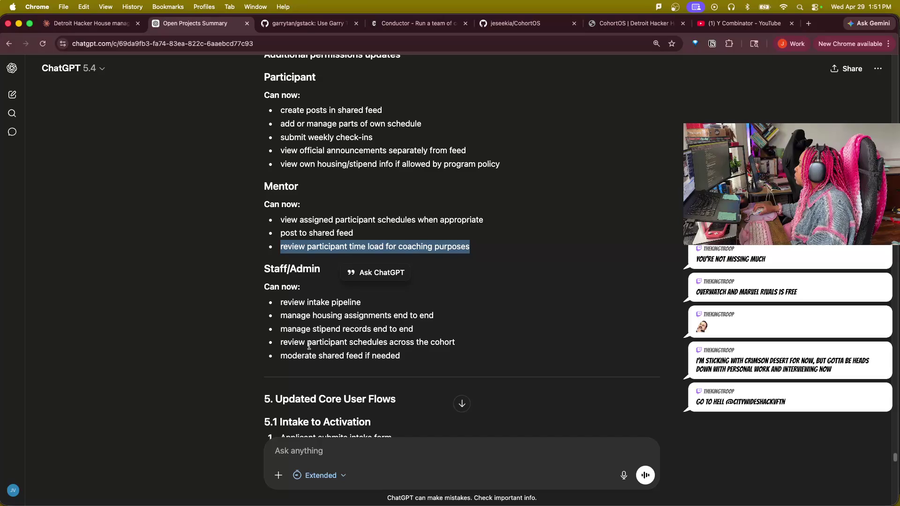
scroll(583, 372, "down", 4)
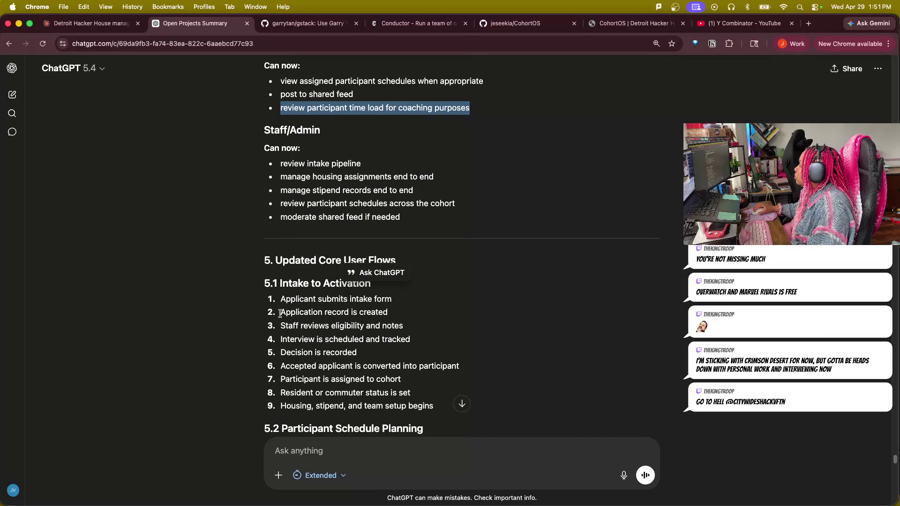
left_click_drag(280, 312, 426, 321)
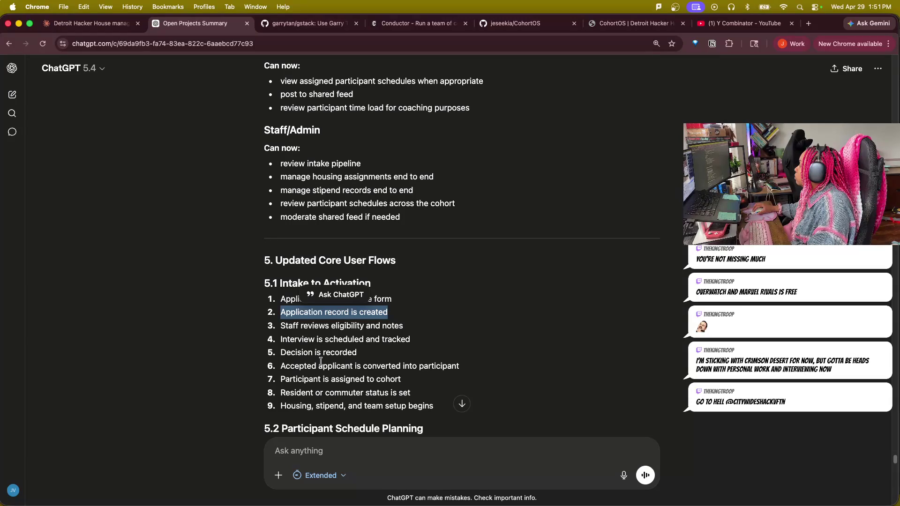
left_click_drag(286, 370, 461, 366)
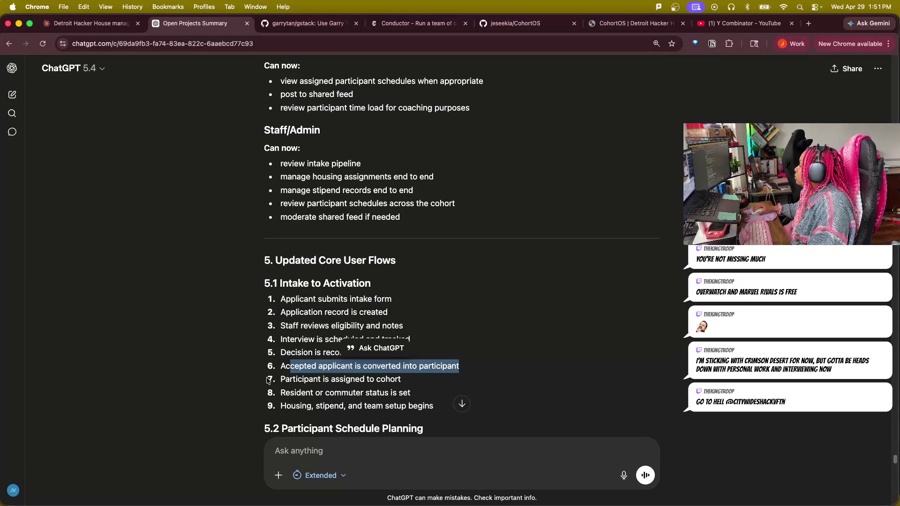
left_click_drag(269, 380, 401, 380)
scroll(422, 387, "down", 2)
scroll(426, 391, "down", 1)
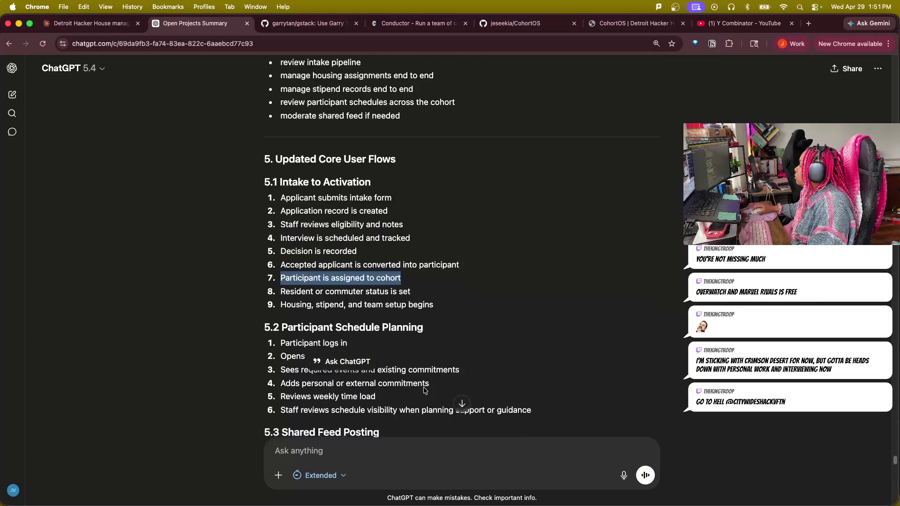
scroll(426, 391, "down", 2)
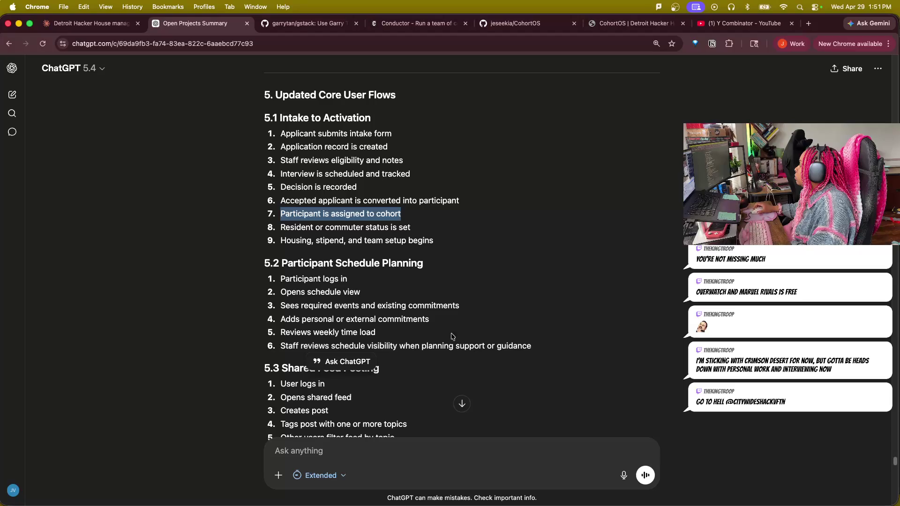
scroll(553, 385, "down", 1)
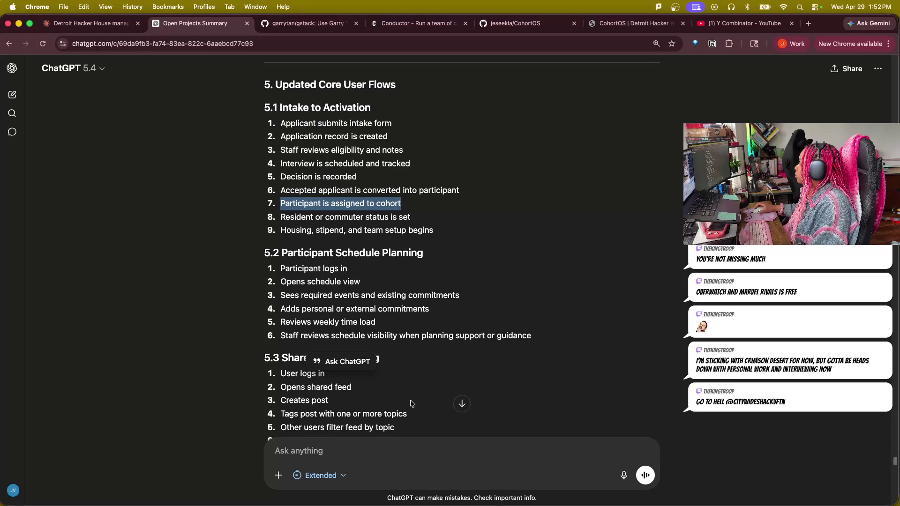
scroll(413, 396, "down", 2)
scroll(413, 396, "down", 1)
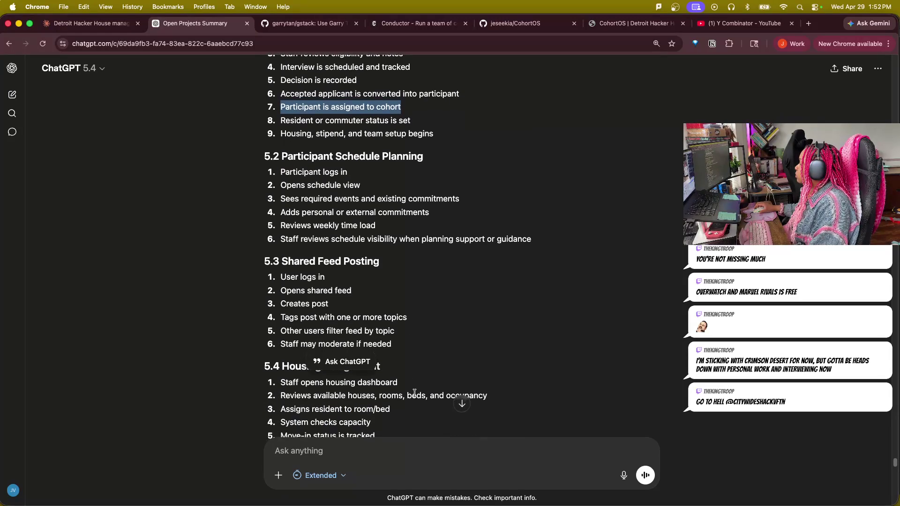
scroll(414, 395, "down", 1)
scroll(416, 395, "down", 1)
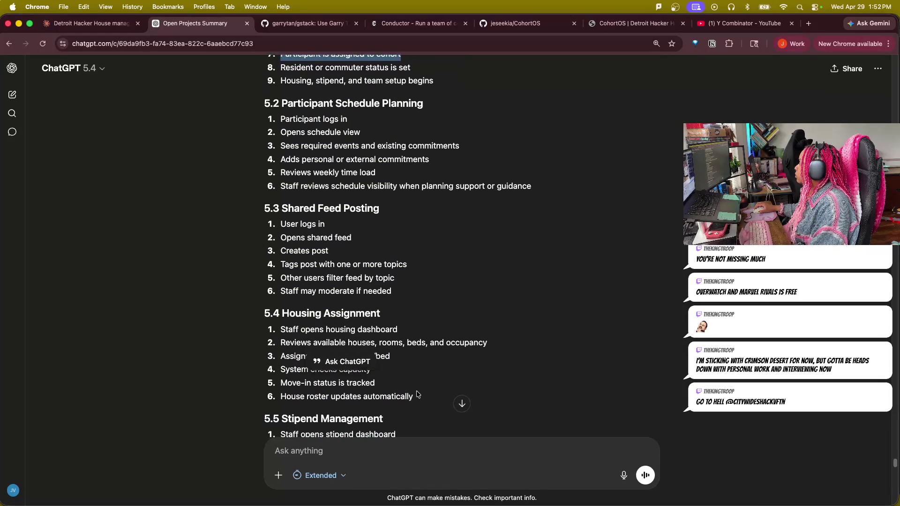
scroll(417, 395, "down", 1)
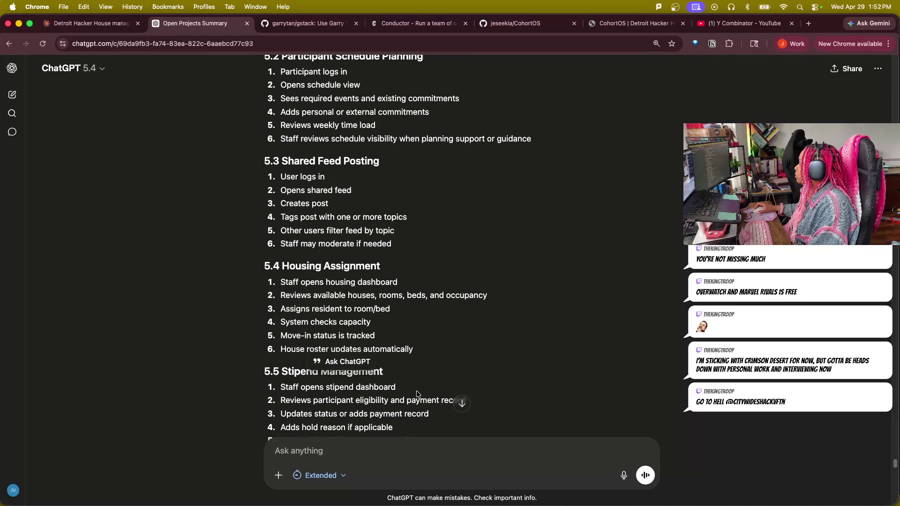
scroll(416, 394, "down", 1)
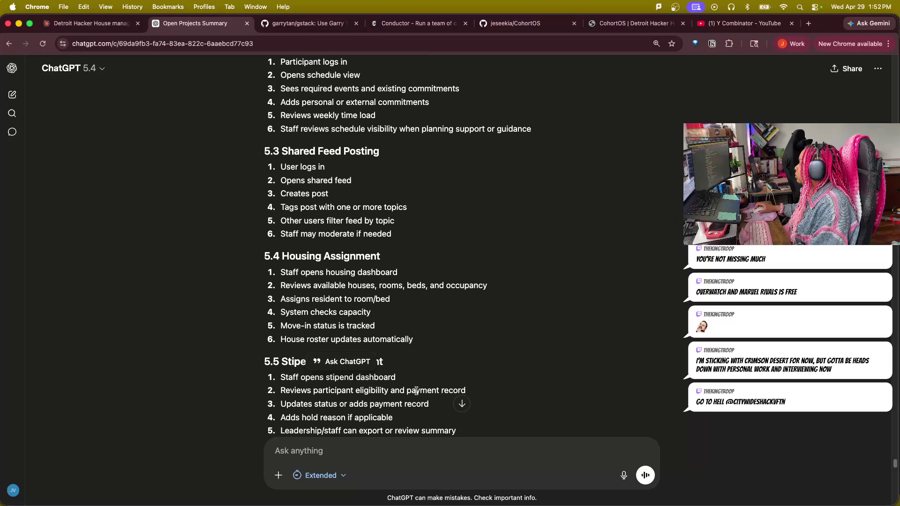
scroll(417, 391, "down", 1)
scroll(417, 392, "down", 1)
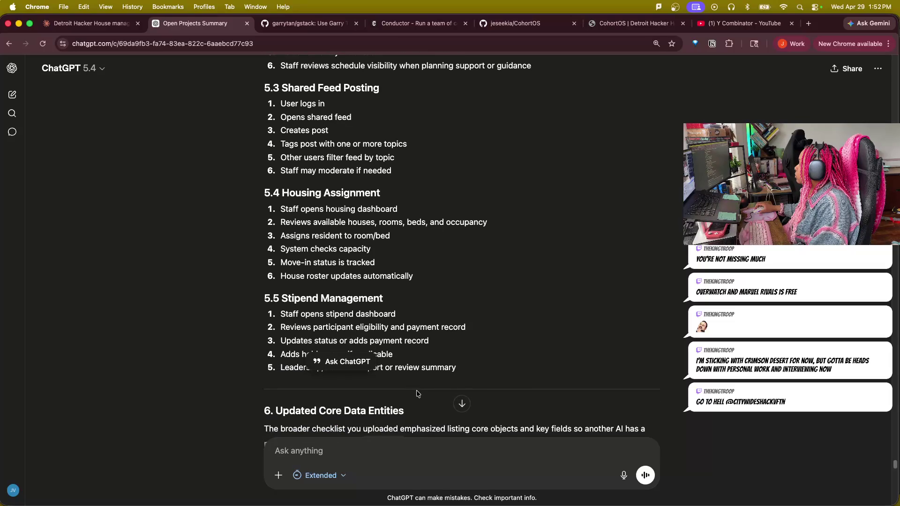
scroll(417, 394, "down", 1)
scroll(416, 395, "down", 1)
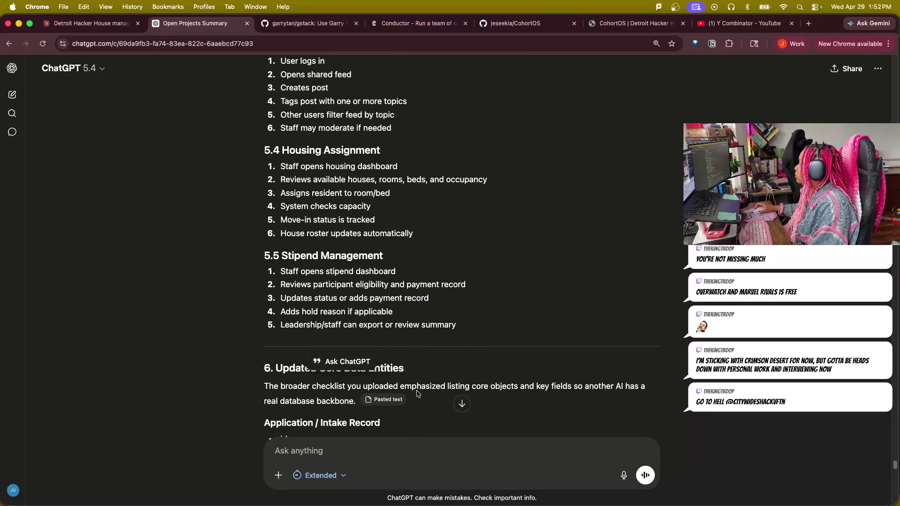
scroll(401, 416, "down", 1)
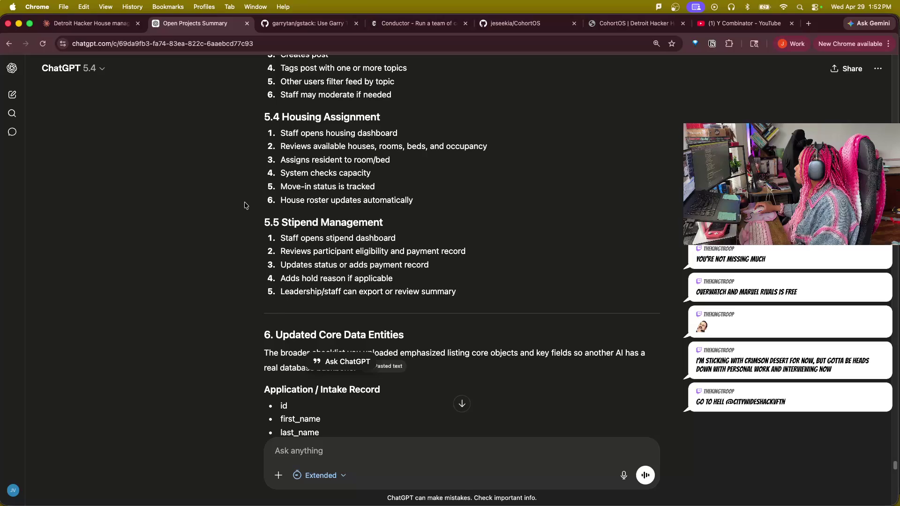
scroll(208, 303, "down", 2)
scroll(210, 301, "down", 1)
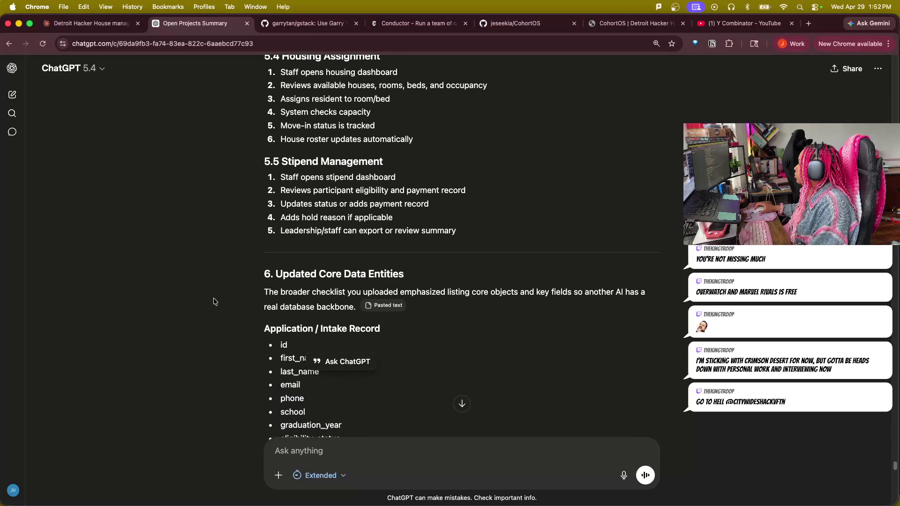
scroll(215, 302, "down", 2)
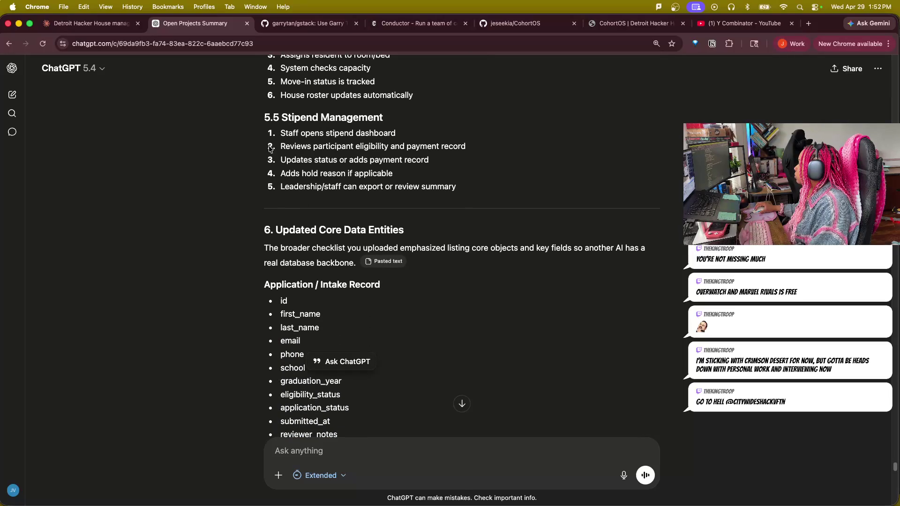
- Highlight the stipend eligibility review, payment record update and hold reason steps while reading
left_click_drag(280, 147, 466, 147)
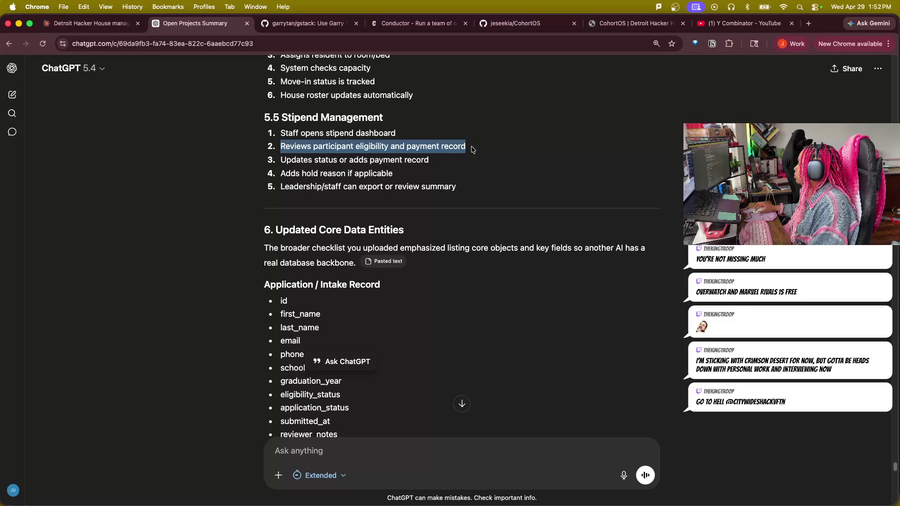
mouse_move(280, 158)
left_mouse_down()
mouse_move(429, 160)
mouse_move(421, 163)
left_mouse_up()
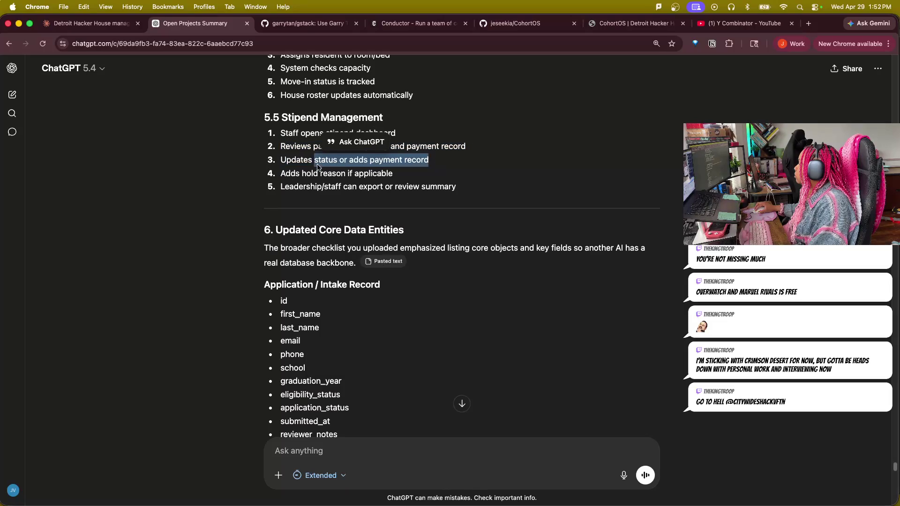
left_click_drag(281, 174, 422, 178)
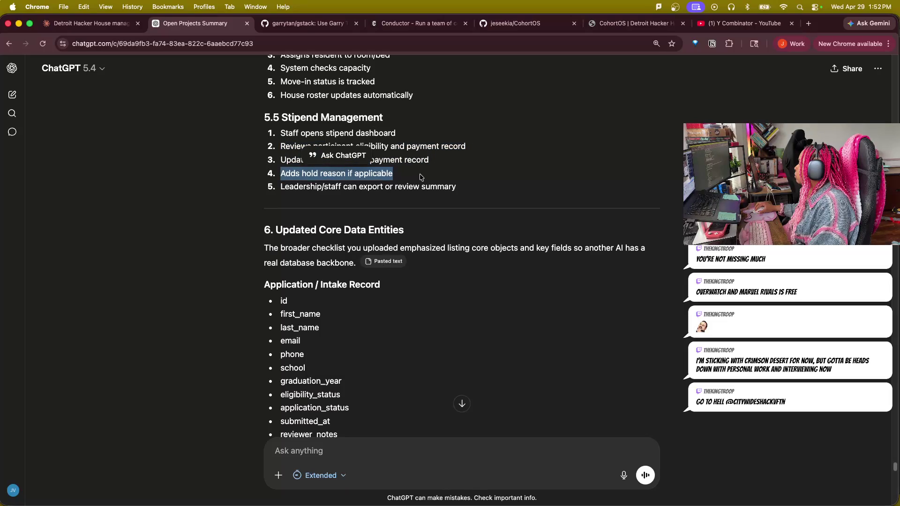
scroll(240, 351, "down", 4)
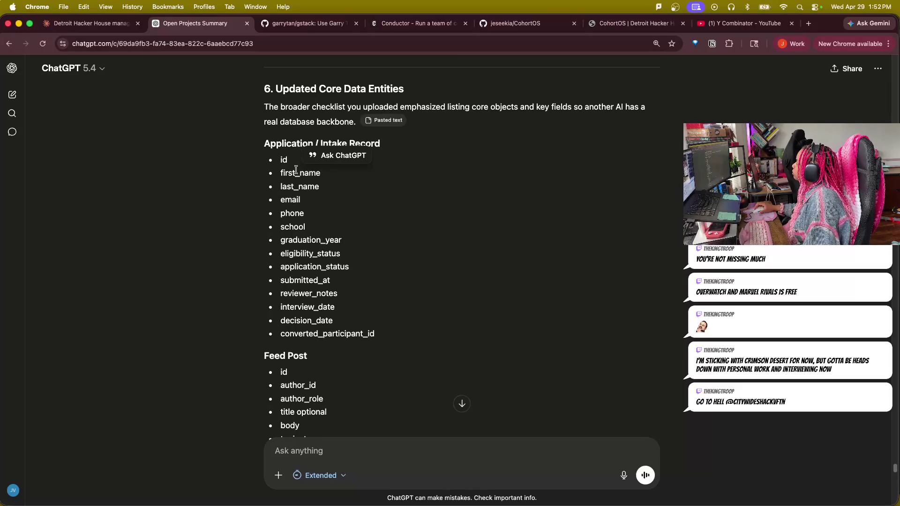
- Pick out the submitted_at field in the data entities, then clear the selection
double_click(304, 280)
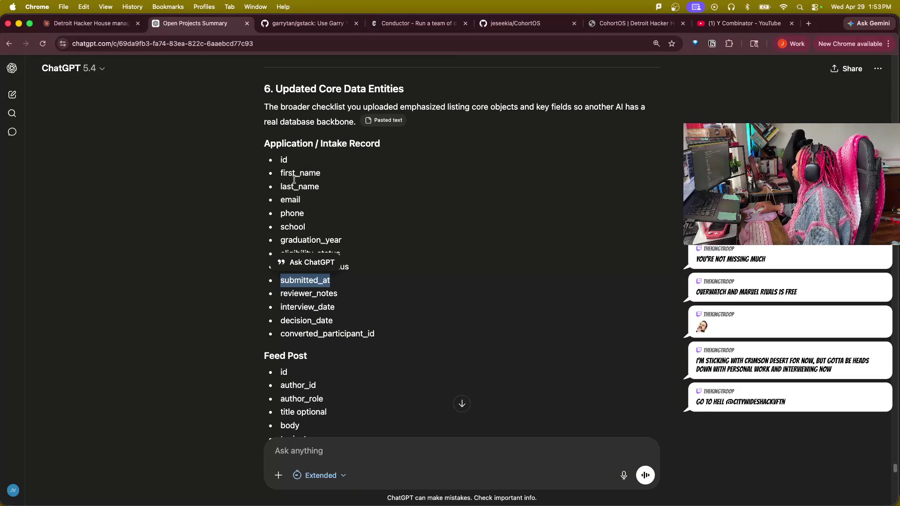
scroll(185, 352, "down", 2)
scroll(184, 353, "down", 2)
scroll(190, 350, "down", 1)
scroll(199, 348, "down", 2)
scroll(202, 348, "down", 1)
scroll(203, 347, "down", 2)
scroll(204, 347, "down", 2)
scroll(206, 346, "down", 1)
left_click(125, 293)
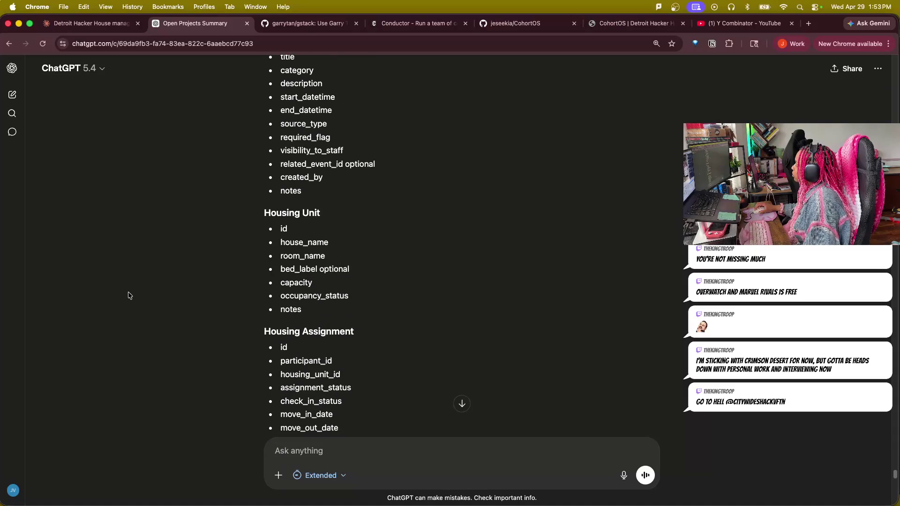
scroll(169, 382, "down", 2)
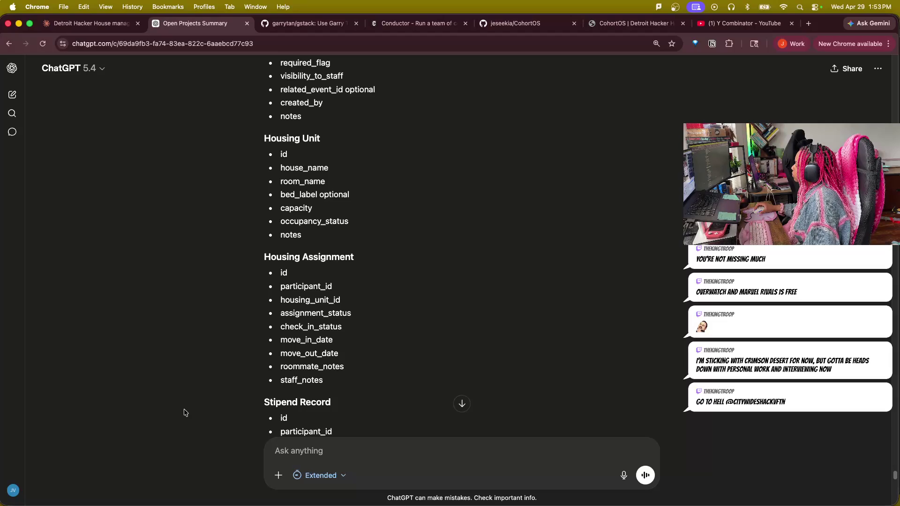
scroll(231, 328, "down", 1)
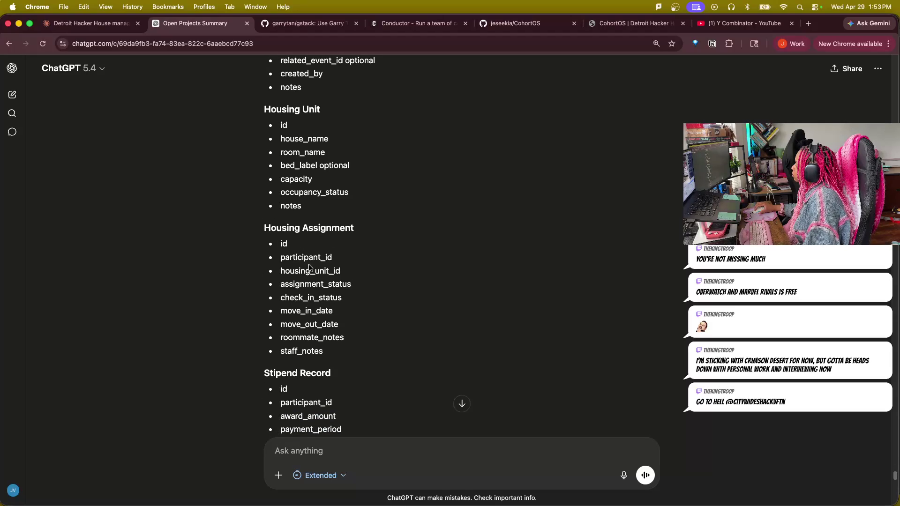
scroll(190, 366, "down", 5)
scroll(177, 382, "down", 3)
scroll(182, 378, "down", 2)
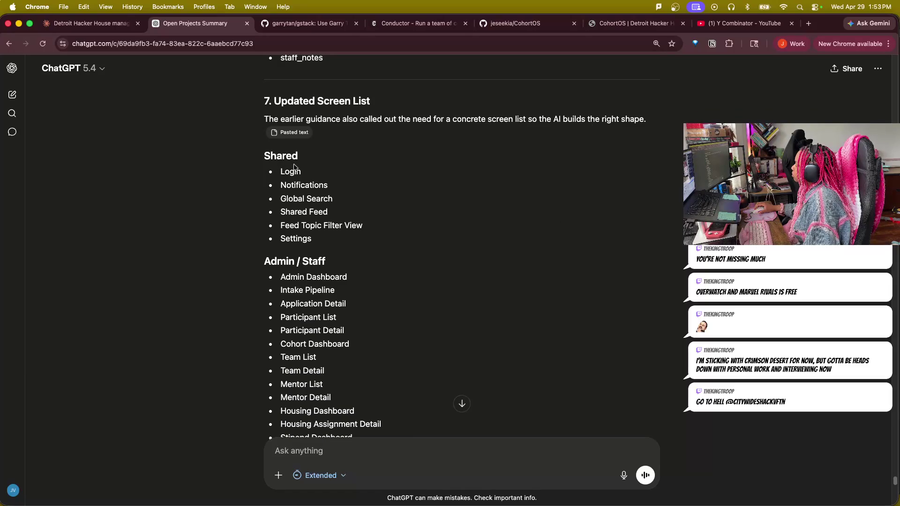
scroll(176, 412, "down", 4)
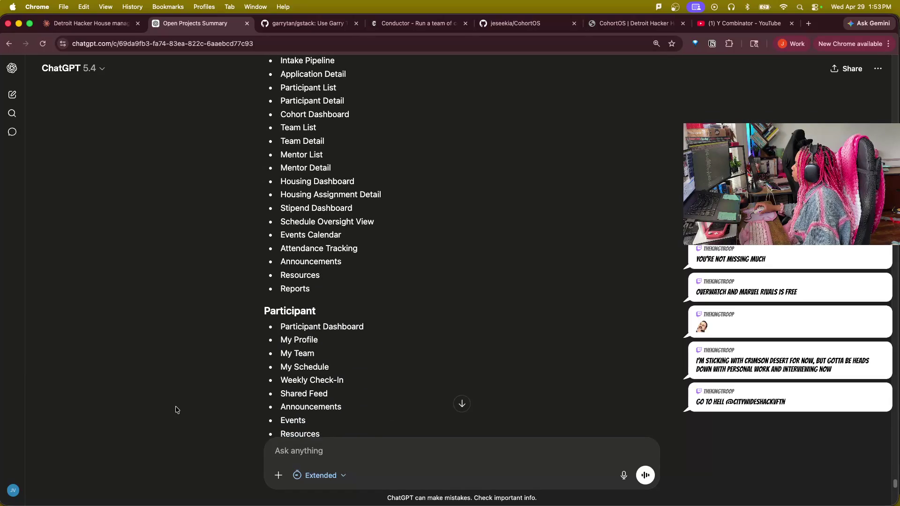
scroll(179, 406, "down", 1)
scroll(181, 403, "down", 1)
scroll(185, 398, "down", 3)
scroll(187, 400, "down", 2)
scroll(187, 399, "down", 2)
scroll(190, 398, "down", 1)
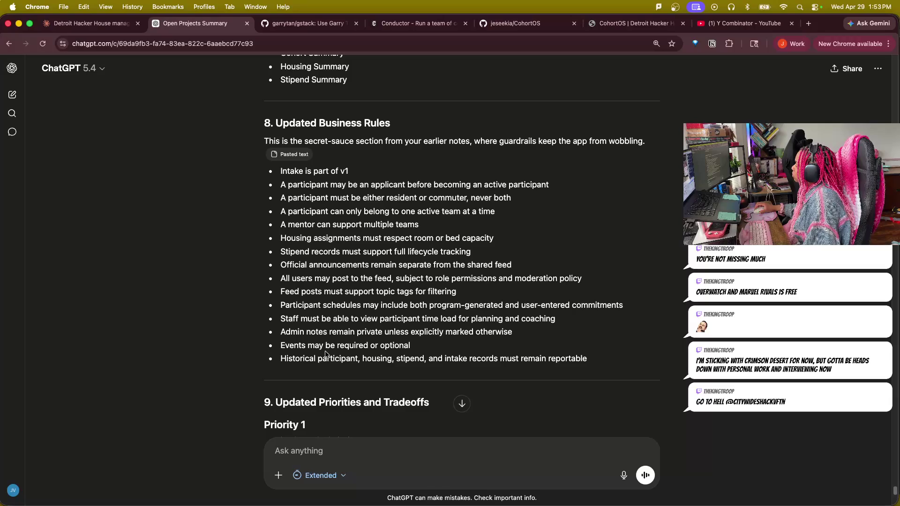
scroll(619, 355, "down", 3)
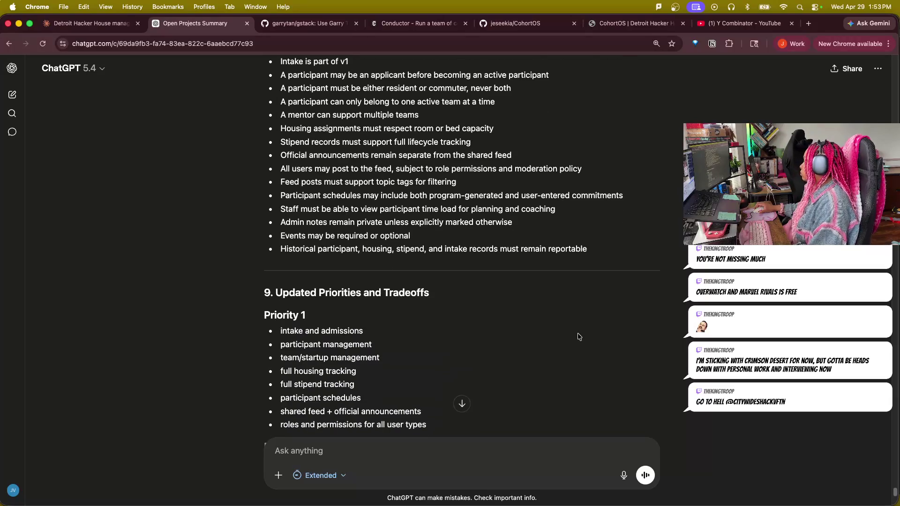
scroll(513, 357, "down", 1)
scroll(539, 374, "down", 2)
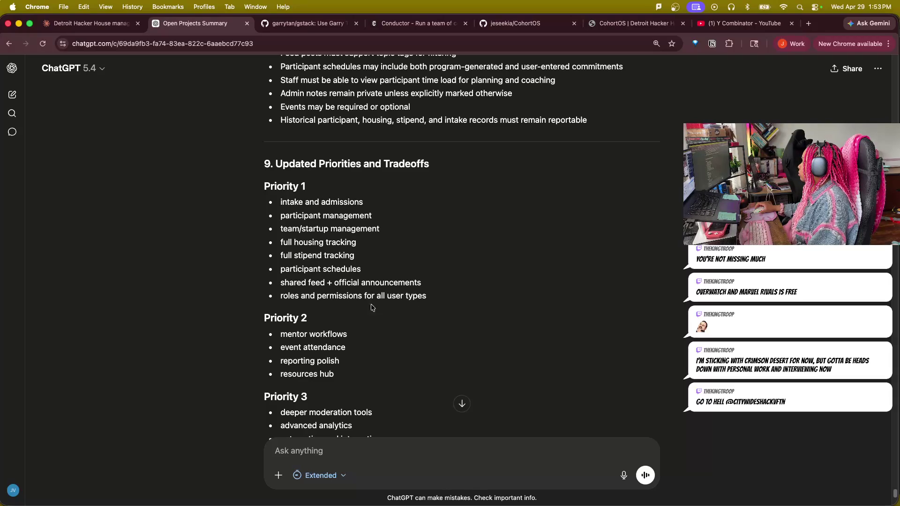
scroll(366, 297, "down", 2)
scroll(311, 240, "down", 1)
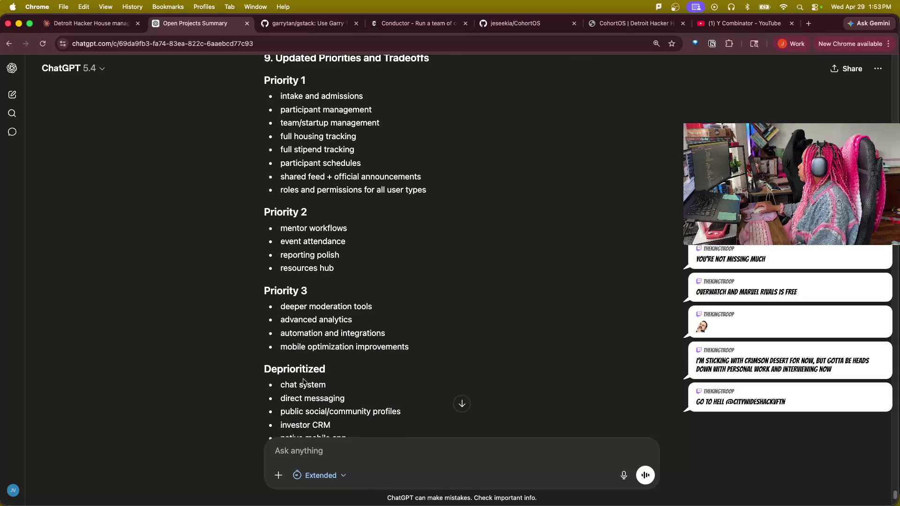
scroll(333, 401, "down", 2)
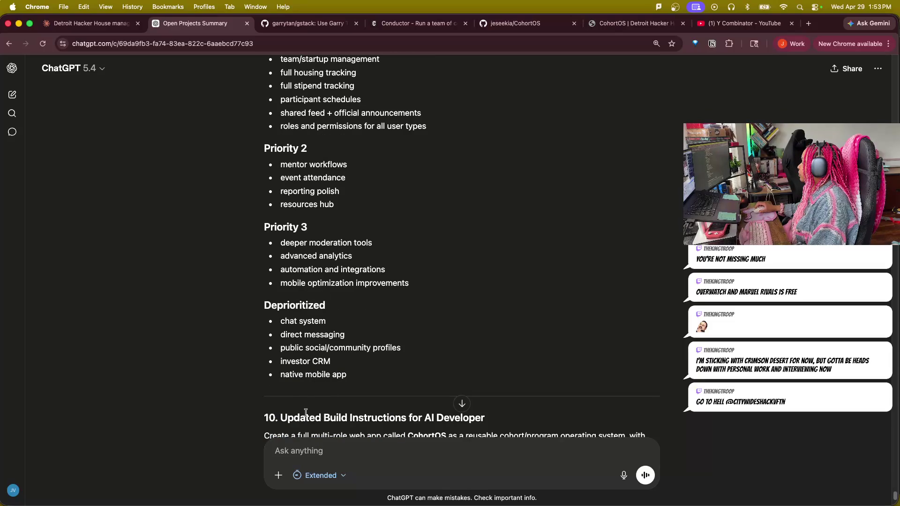
scroll(330, 410, "down", 2)
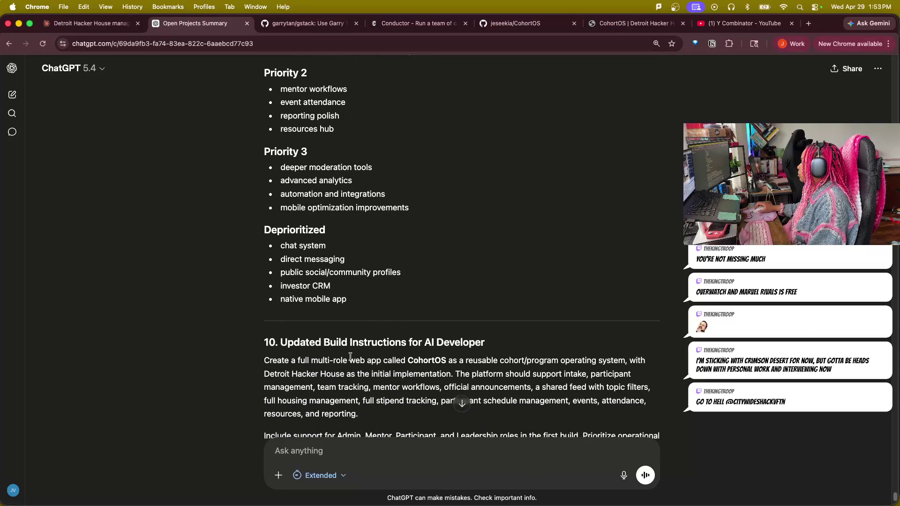
scroll(318, 327, "down", 1)
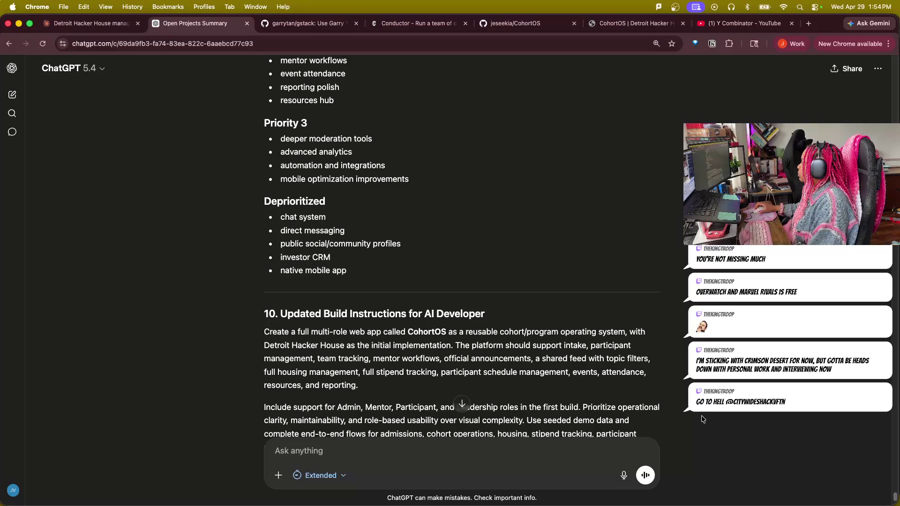
scroll(527, 380, "down", 1)
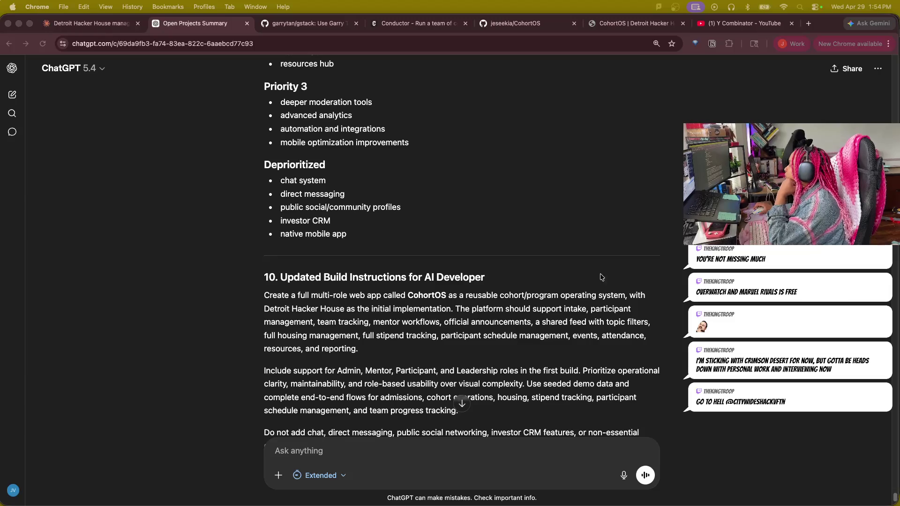
scroll(504, 335, "down", 5)
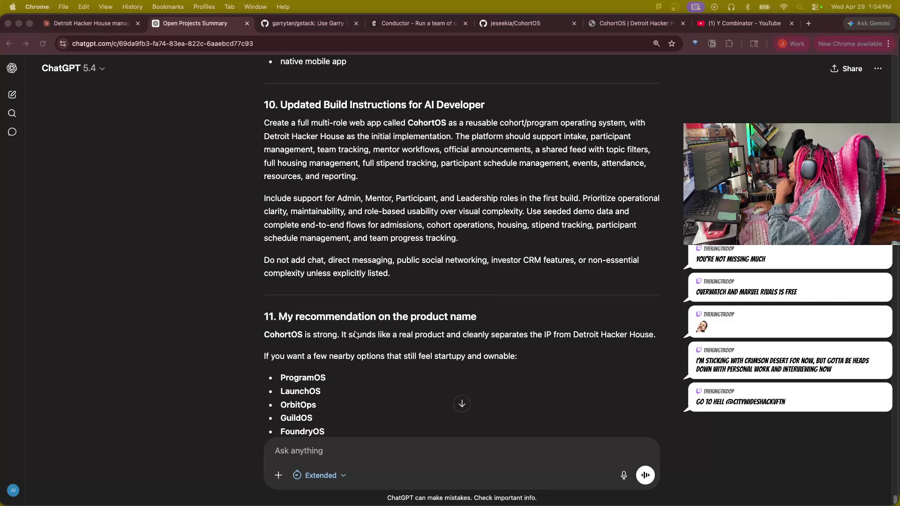
left_click(308, 453)
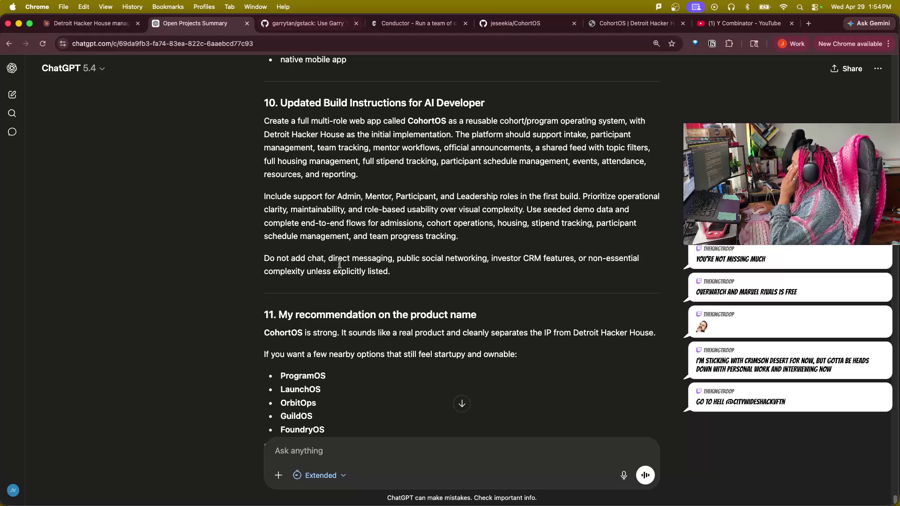
left_click(327, 451)
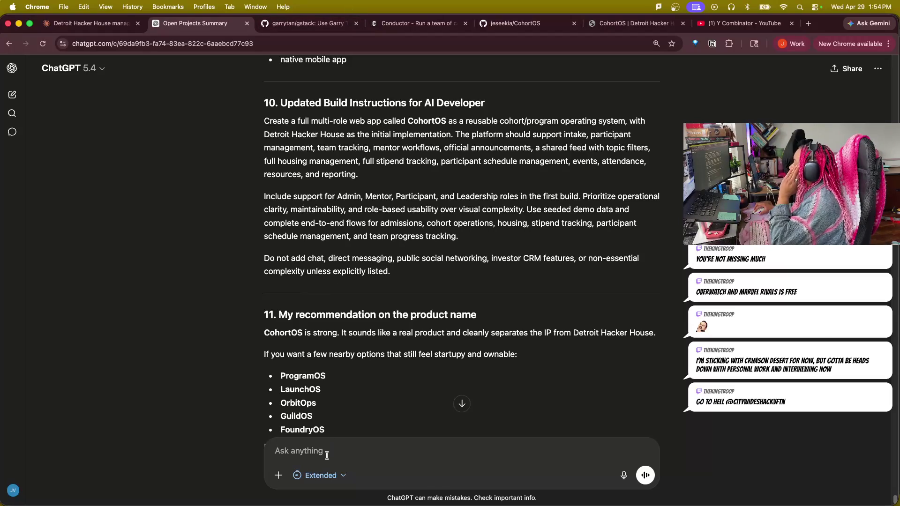
type("Can we add")
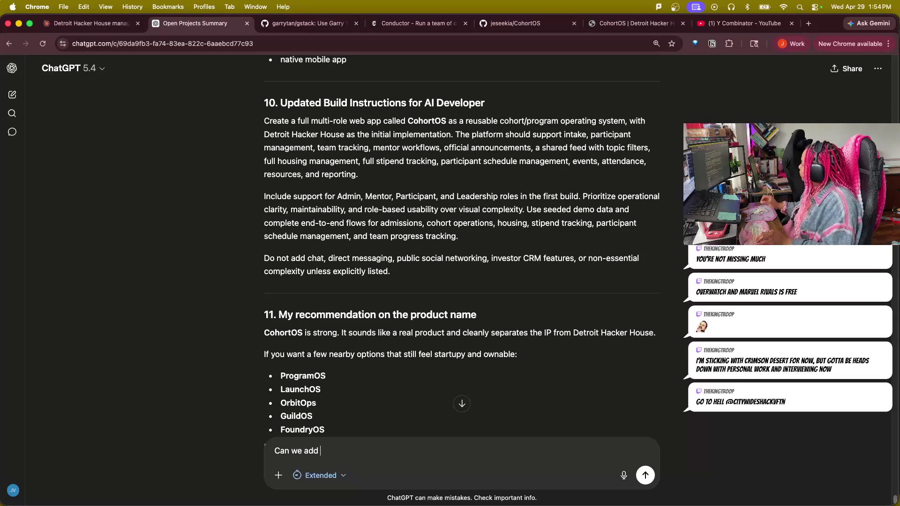
scroll(331, 417, "down", 1)
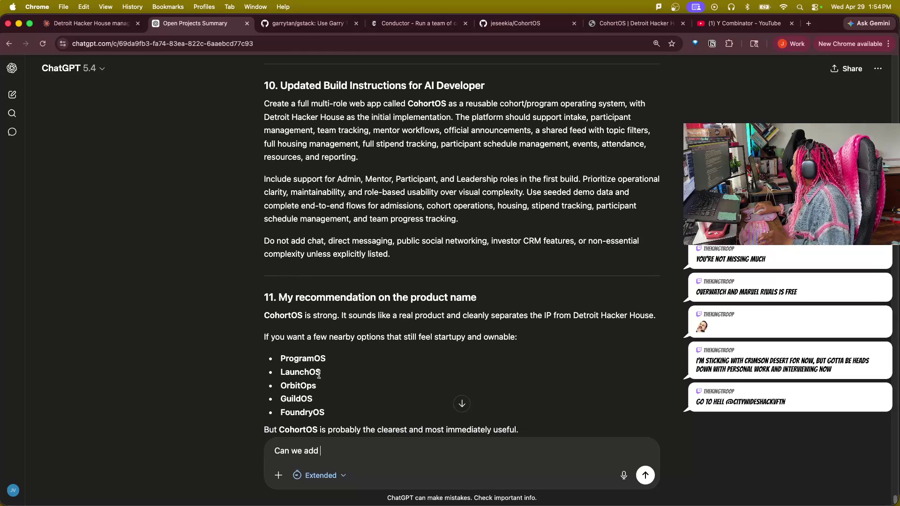
- Select the suggested name OrbitOps and bring up its context options
left_click_drag(317, 386, 279, 389)
key("super+c")
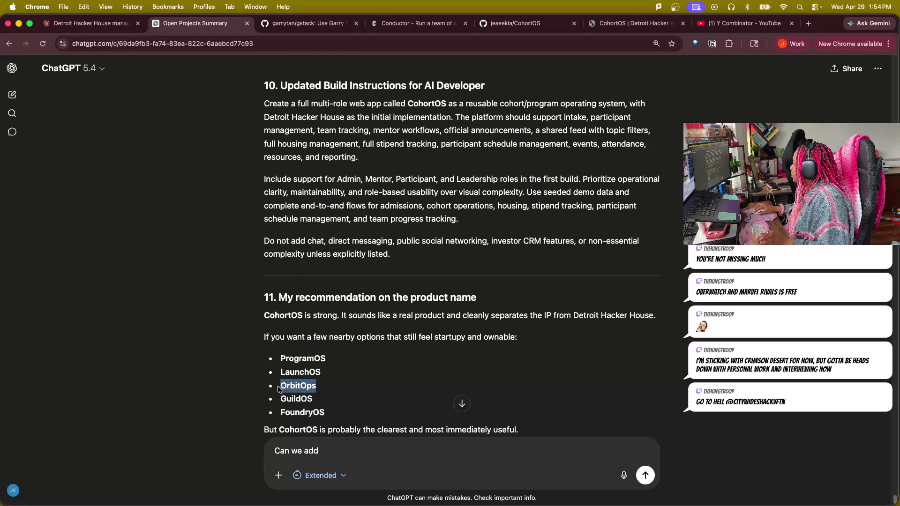
right_click(286, 386)
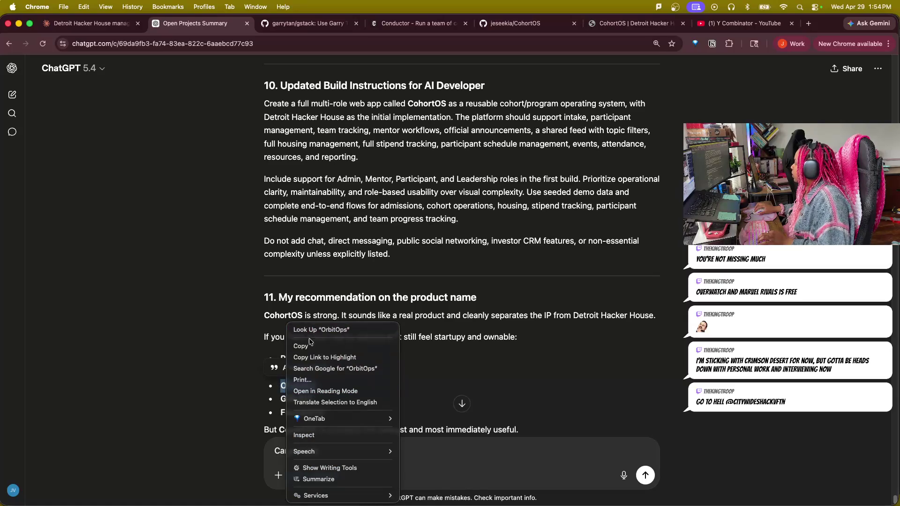
- Search Google for OrbitOps in a new tab to check existing use
left_click(825, 29)
left_click(810, 26)
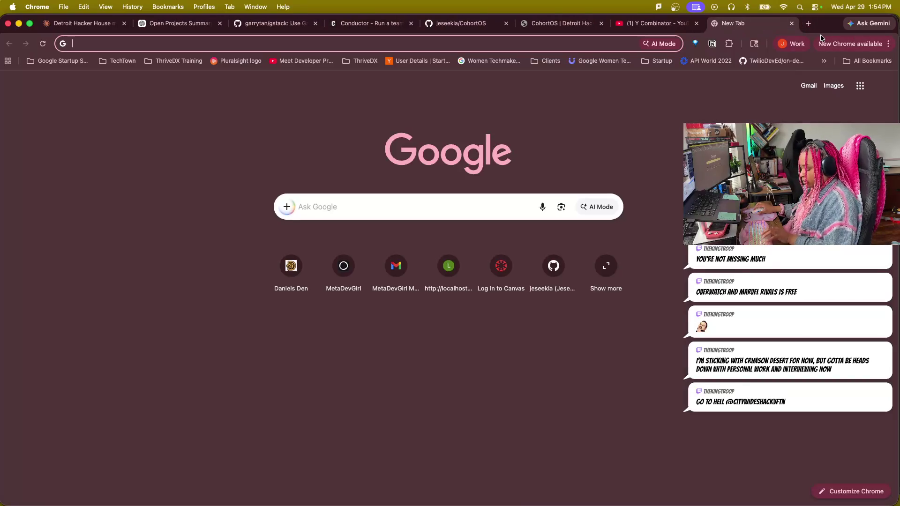
key("super+v")
key("Return")
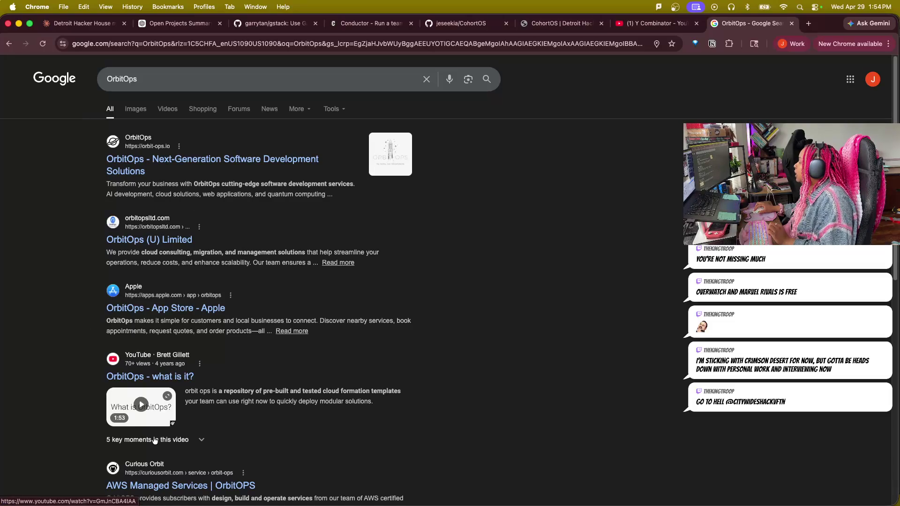
- Return to the ChatGPT conversation tab
left_click(656, 25)
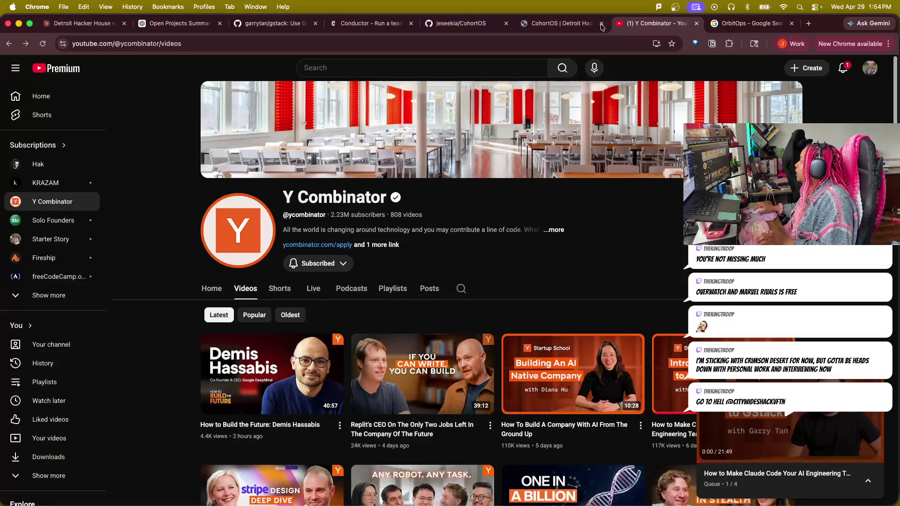
left_click(555, 29)
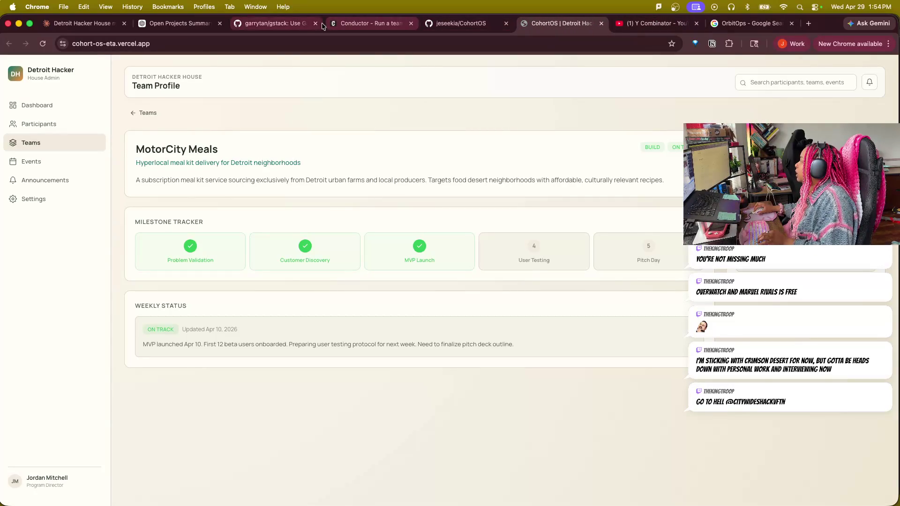
left_click(168, 24)
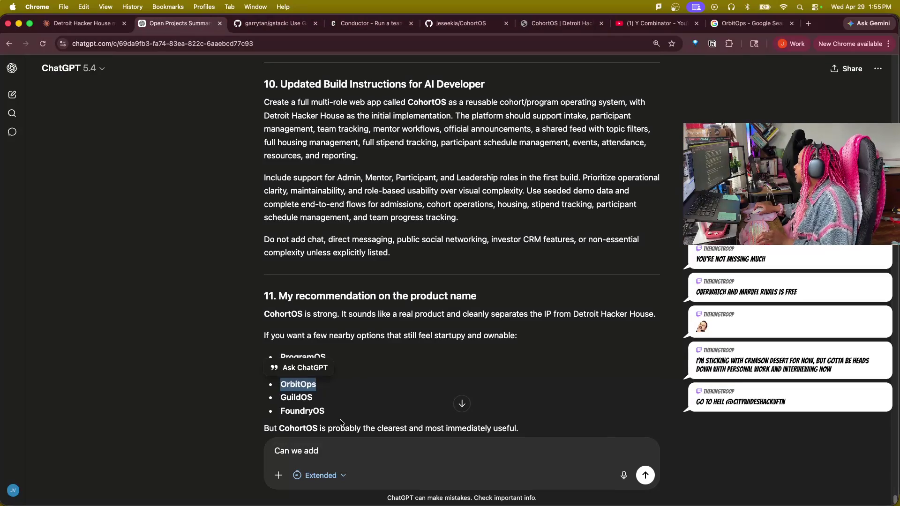
scroll(339, 428, "down", 4)
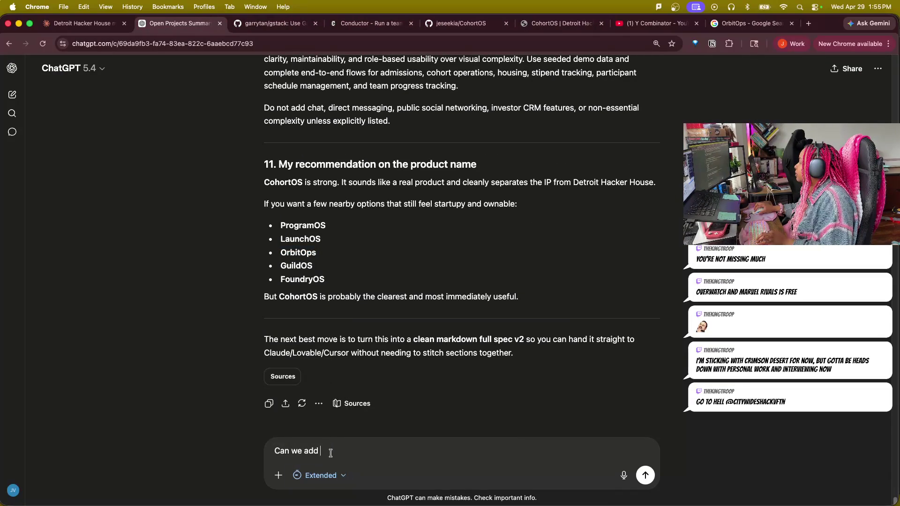
- Replace the draft with a request for another name since the suggested ones are taken, and send it
left_click_drag(328, 450, 215, 448)
type("I")
type("other ")
type(", but you")
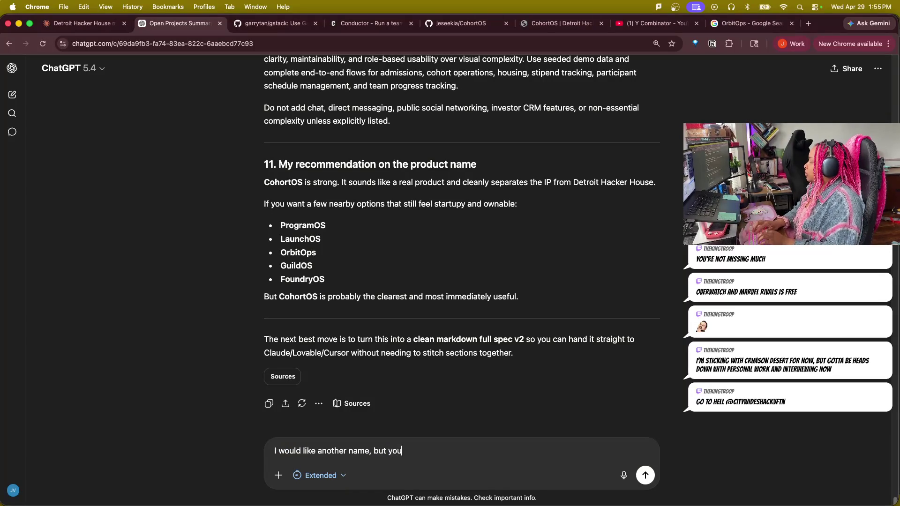
type("ep ")
type("recommend")
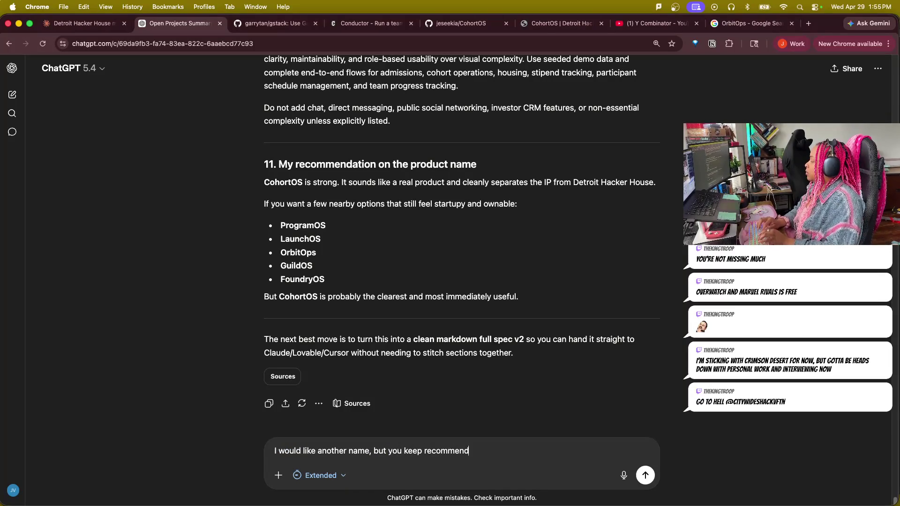
type("aht ar")
key("BackSpace")
key("BackSpace")
type("hat are alrfeady ")
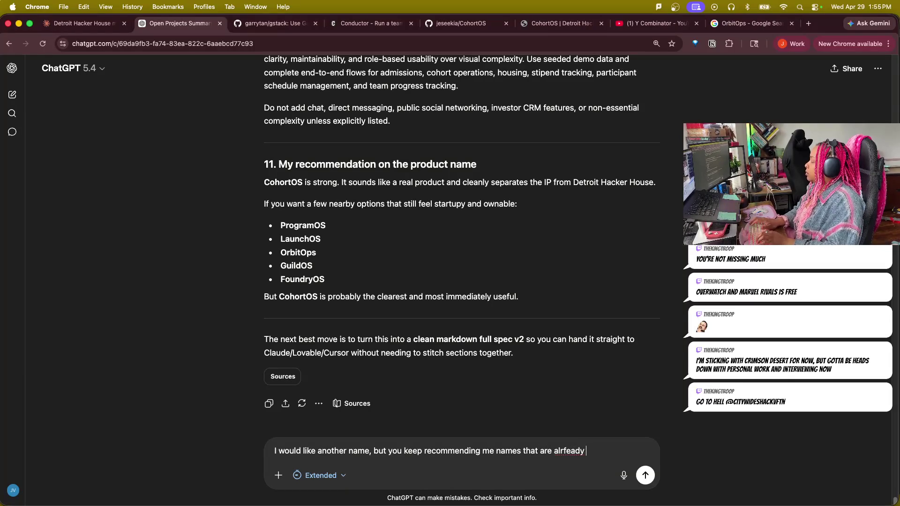
key("BackSpace")
key("BackSpace")
key("BackSpace")
key("BackSpace")
key("BackSpace")
key("BackSpace")
type("eady being used")
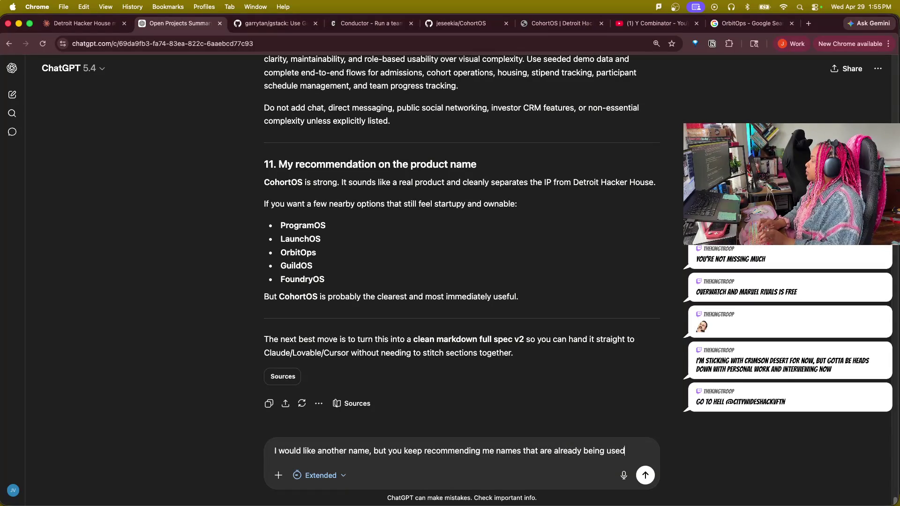
type(" which doesn't")
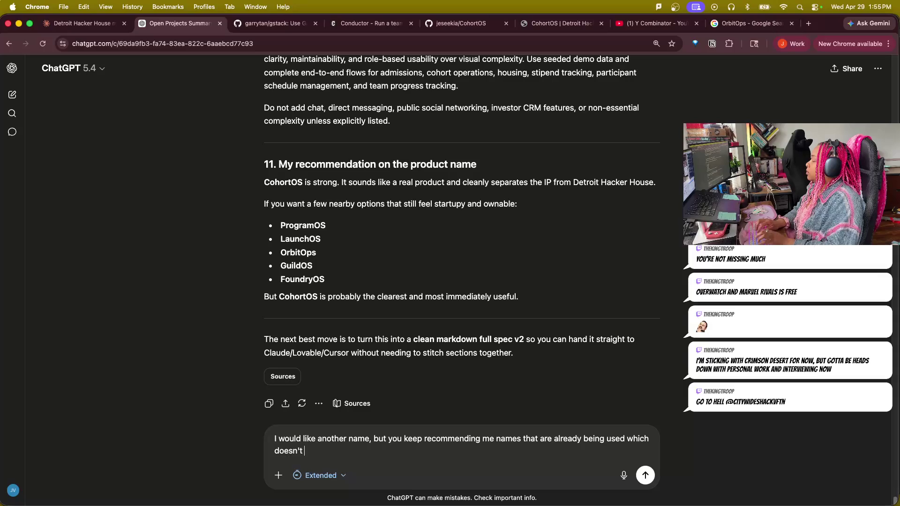
type("p")
key("Return")
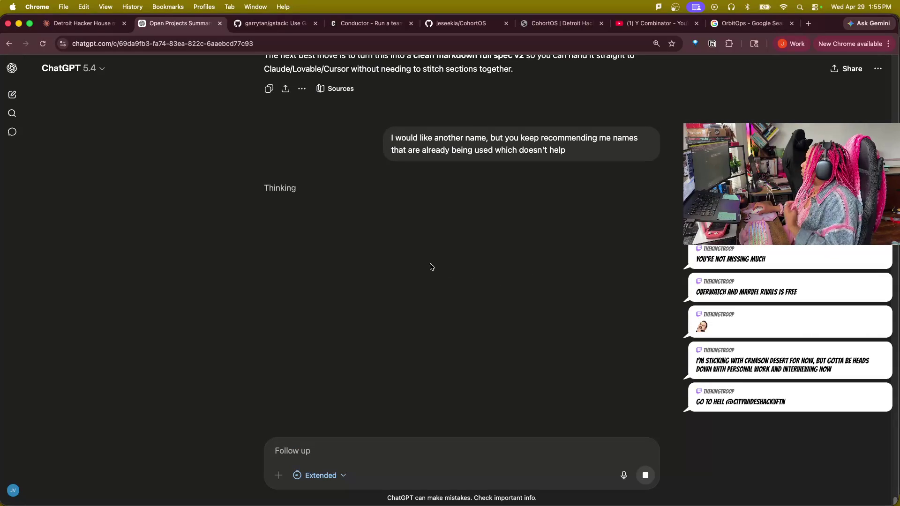
left_click(278, 188)
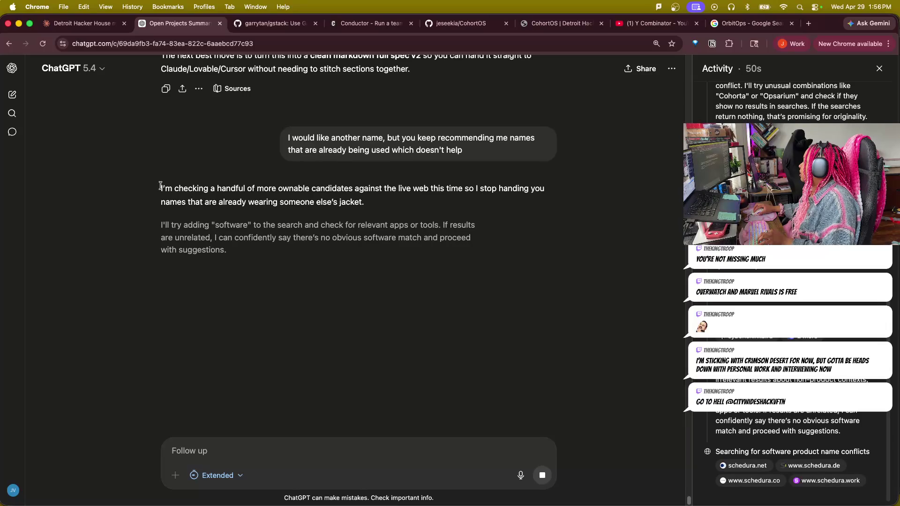
- Select the reply's opening line while new coined names like Planvera and Cohorva stream in
mouse_move(160, 188)
left_mouse_down()
mouse_move(417, 196)
mouse_move(370, 210)
left_mouse_up()
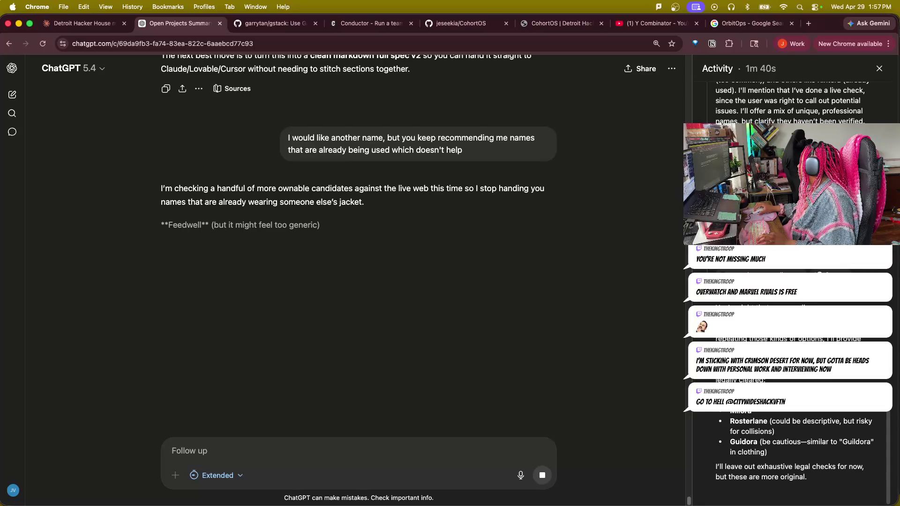
right_click(744, 422)
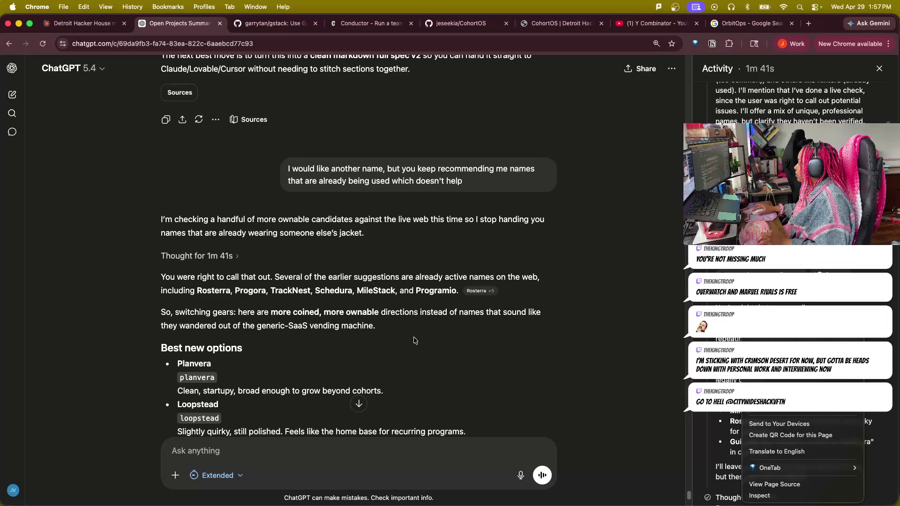
left_click(486, 355)
scroll(474, 374, "down", 5)
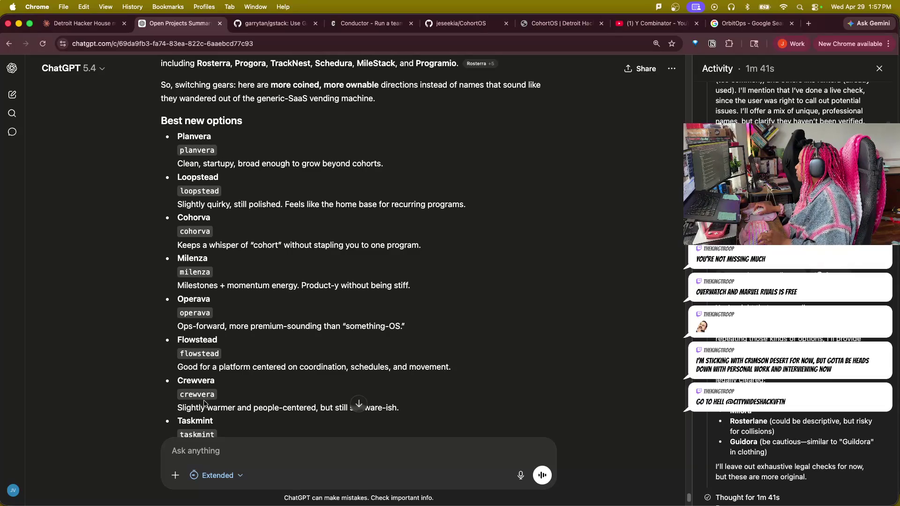
scroll(207, 381, "down", 1)
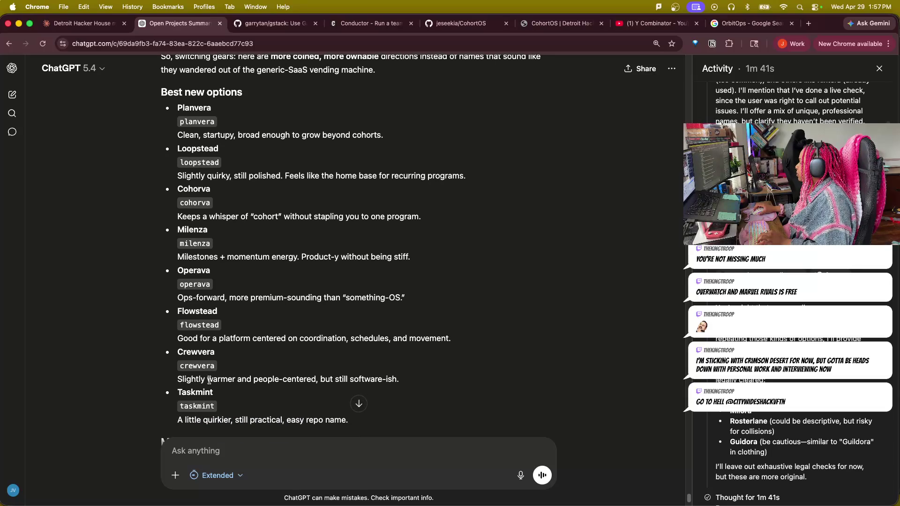
scroll(209, 378, "down", 1)
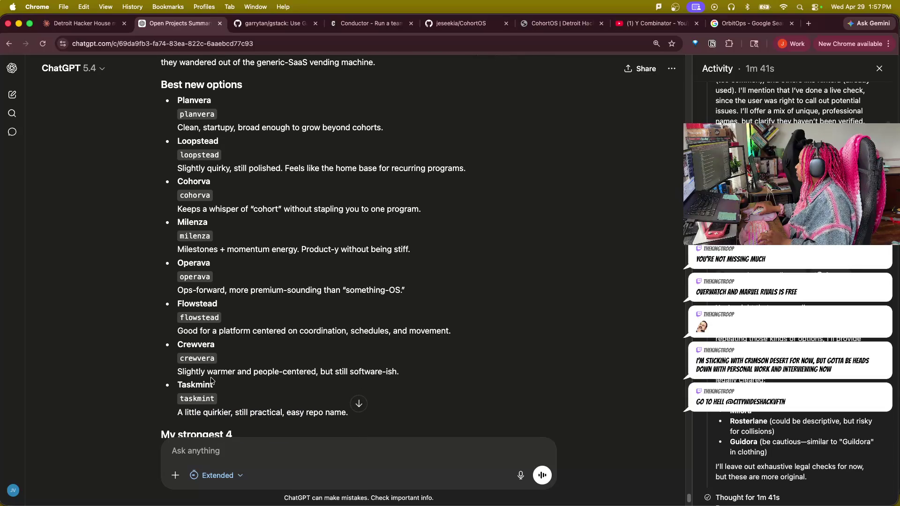
scroll(212, 380, "down", 1)
scroll(211, 378, "down", 1)
scroll(209, 373, "down", 2)
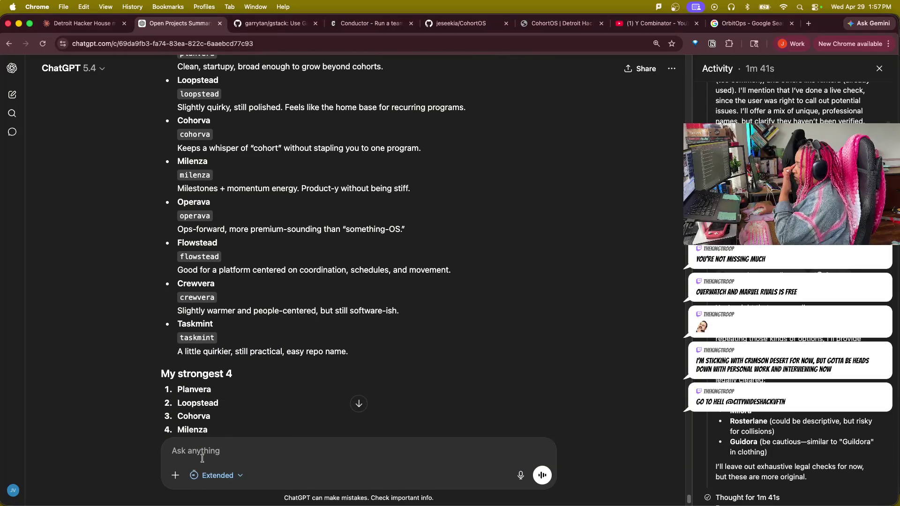
scroll(248, 380, "down", 1)
scroll(249, 381, "down", 3)
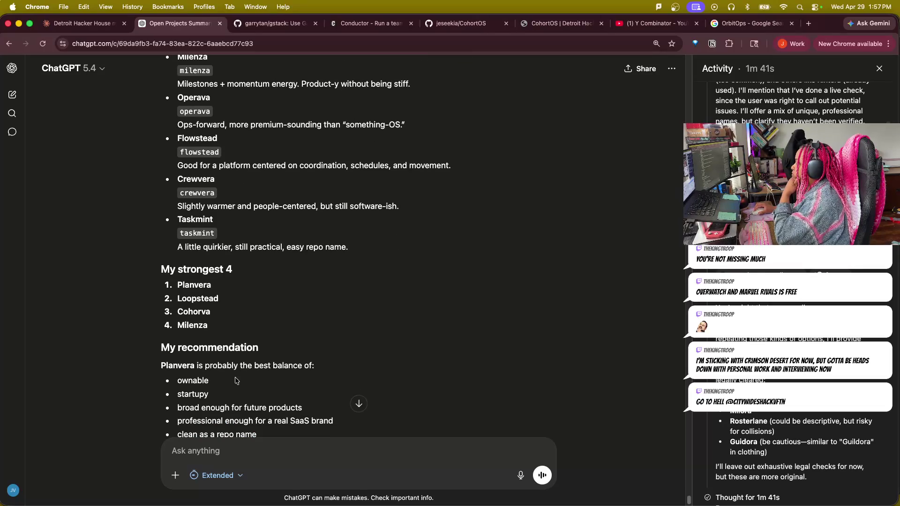
scroll(259, 405, "down", 1)
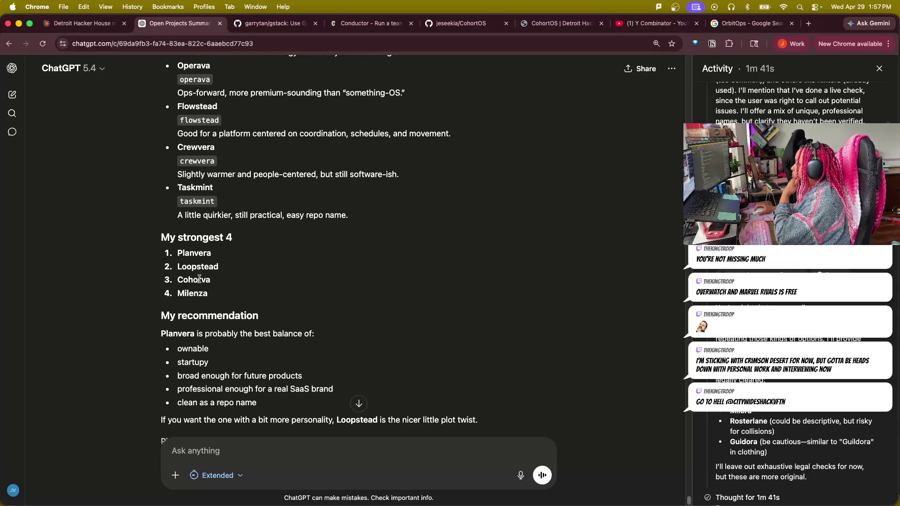
scroll(268, 380, "down", 2)
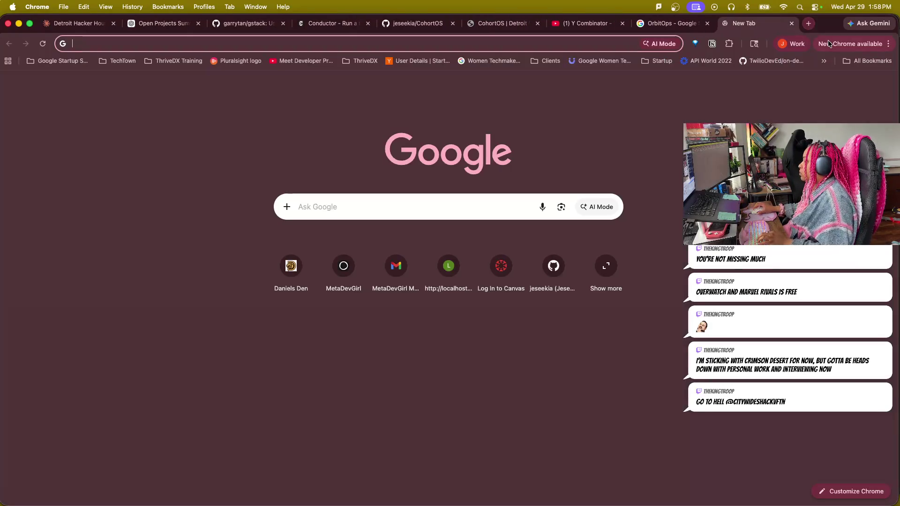
- Start a new browser tab after reviewing the Planvera recommendation
left_click(808, 23)
type("chor")
- Search Google for the exact spelling 'cohorva', then return to the chat
key("BackSpace")
key("Escape")
type("cohor")
type("t")
key("BackSpace")
type("va")
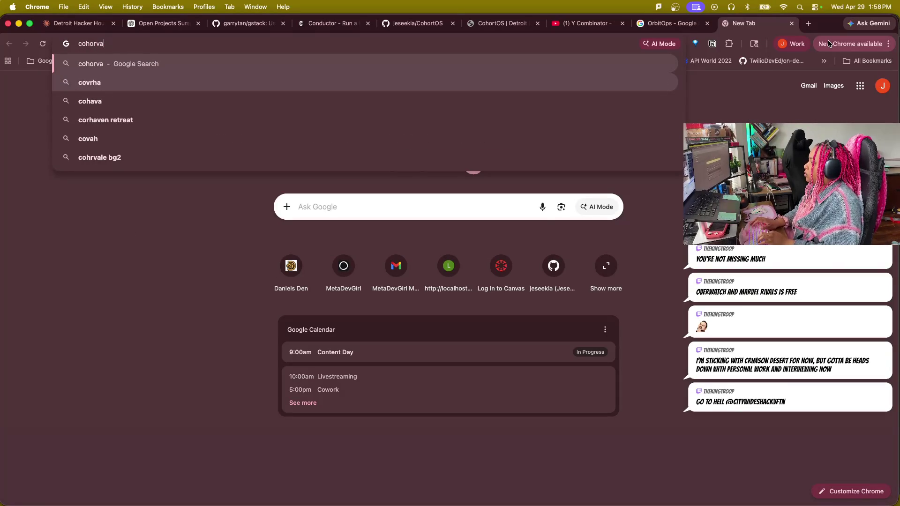
key("Return")
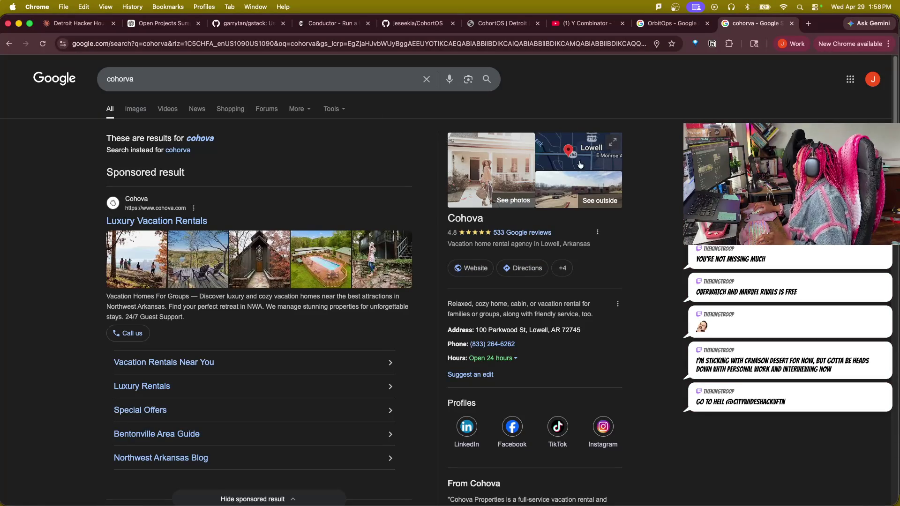
left_click(183, 151)
scroll(459, 378, "down", 1)
scroll(461, 378, "down", 2)
scroll(467, 375, "down", 5)
scroll(479, 371, "down", 1)
scroll(479, 371, "down", 3)
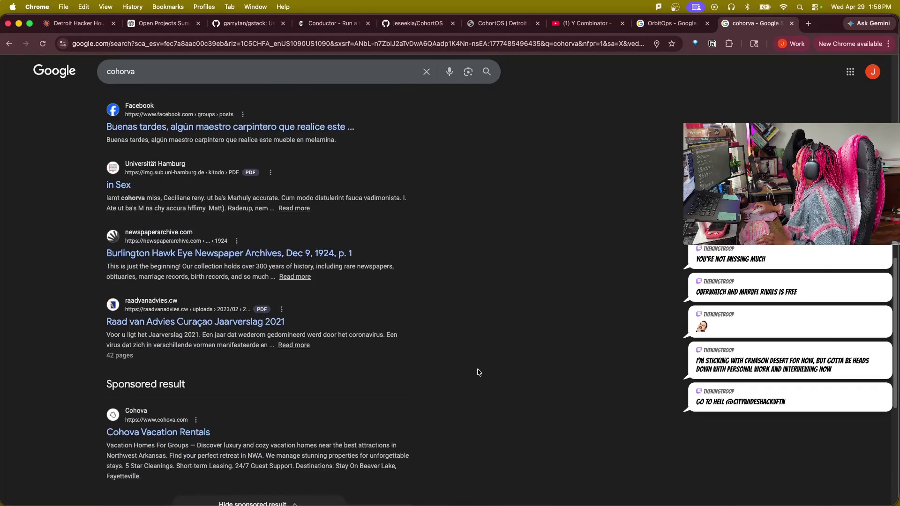
scroll(479, 371, "down", 4)
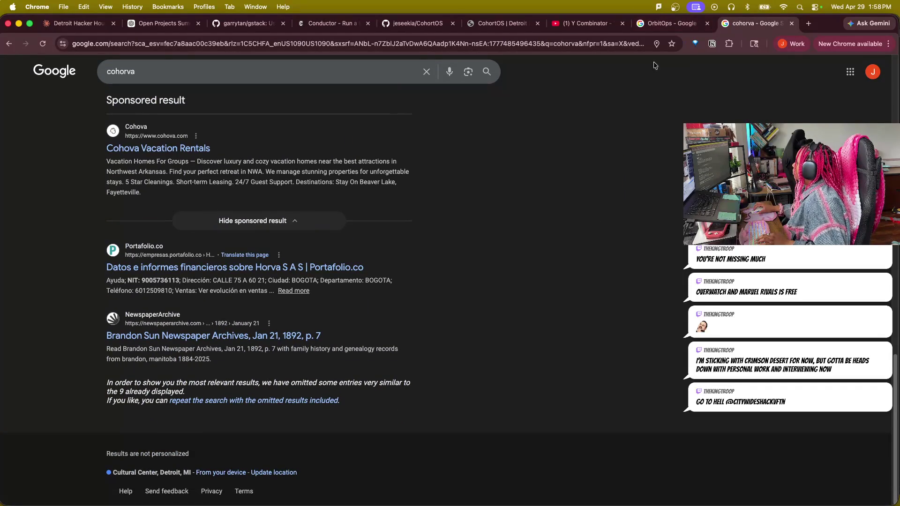
left_click(793, 23)
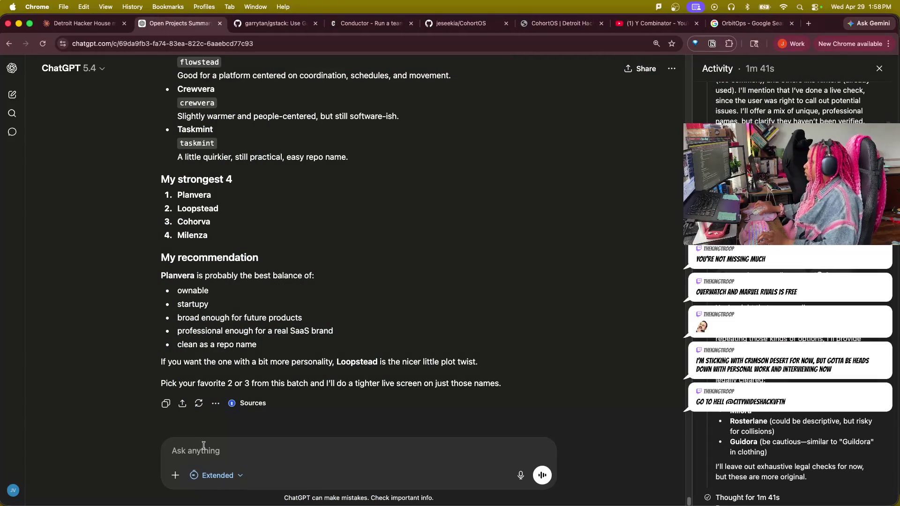
type("Explain the ")
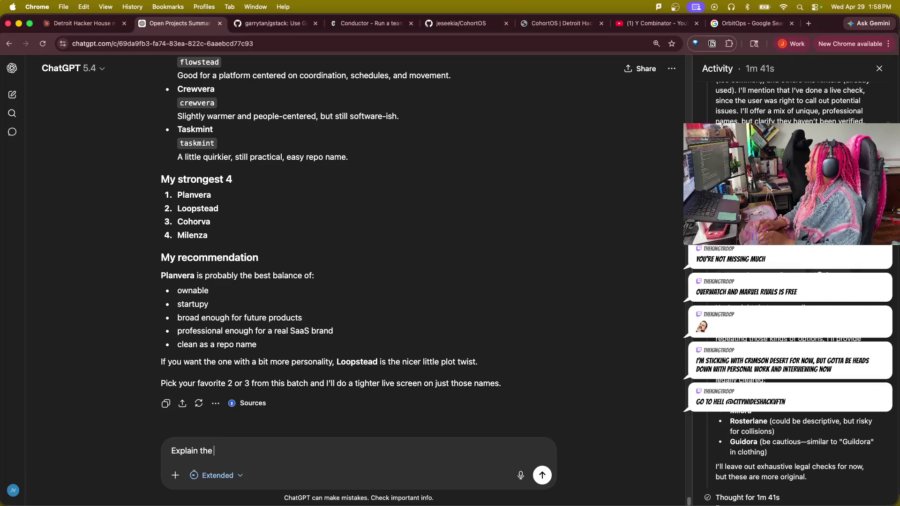
type("co")
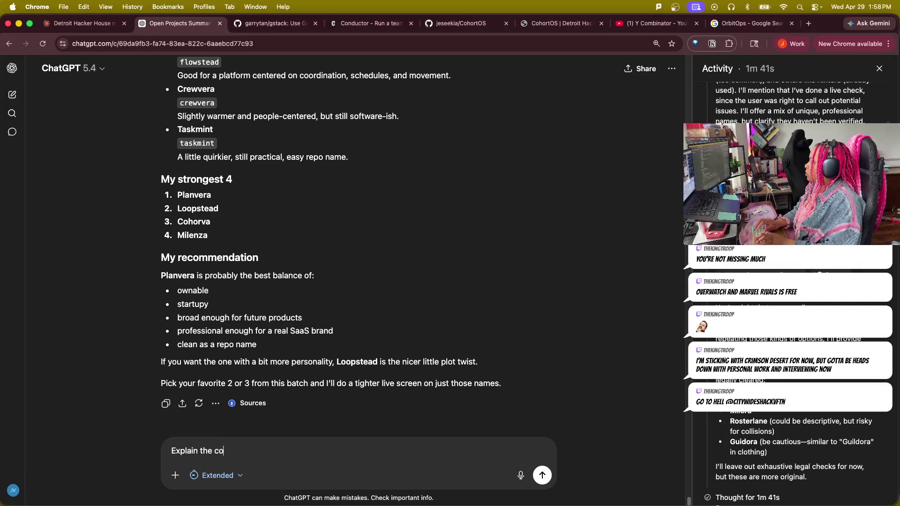
type("horva name. ")
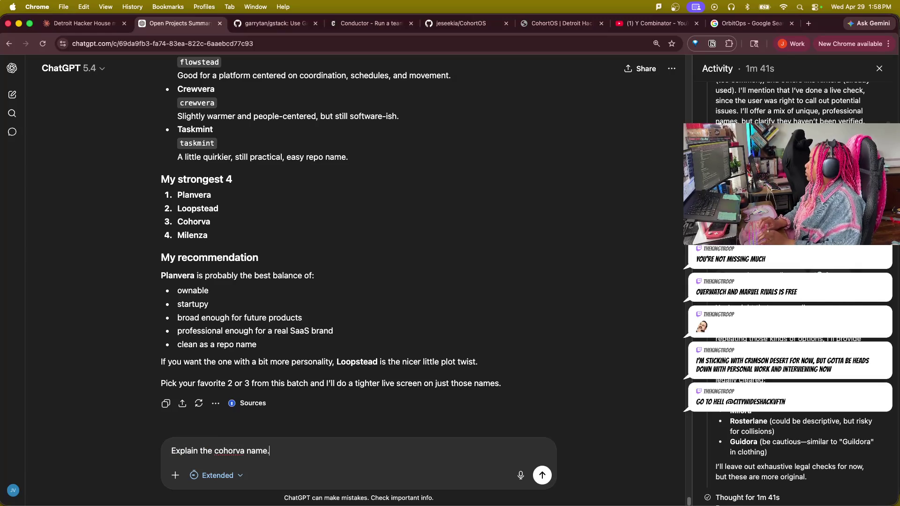
type("That's the most ideal o")
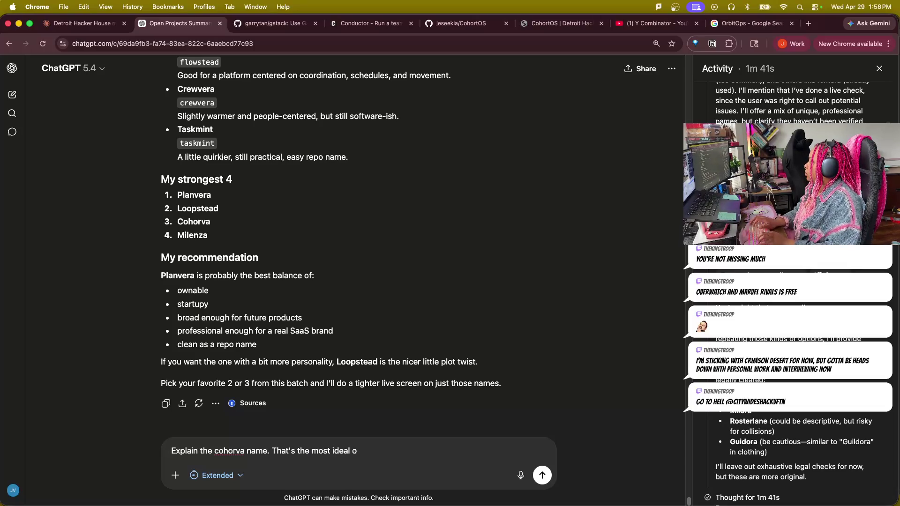
type("to")
- Send 'Explain the cohorva name. That's the most ideal option at the moment.'
key("BackSpace")
key("BackSpace")
type("op")
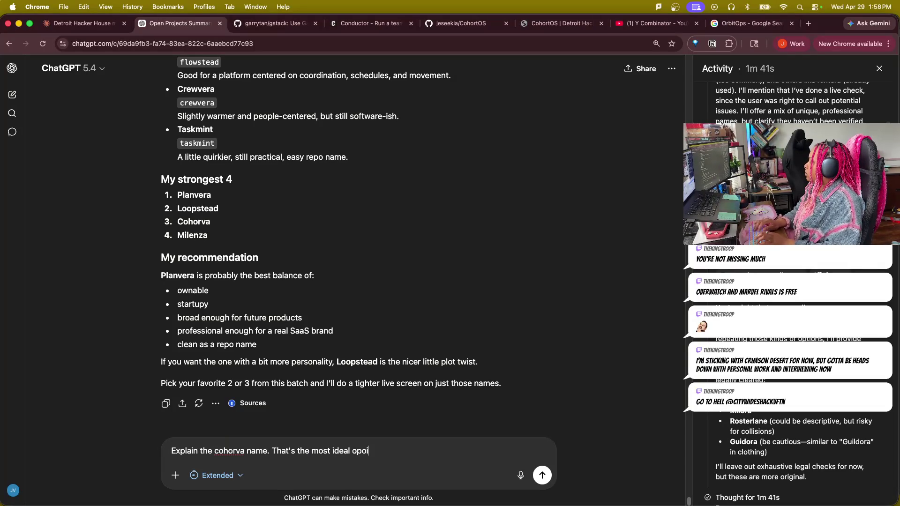
type("tion at the moment.")
key("Return")
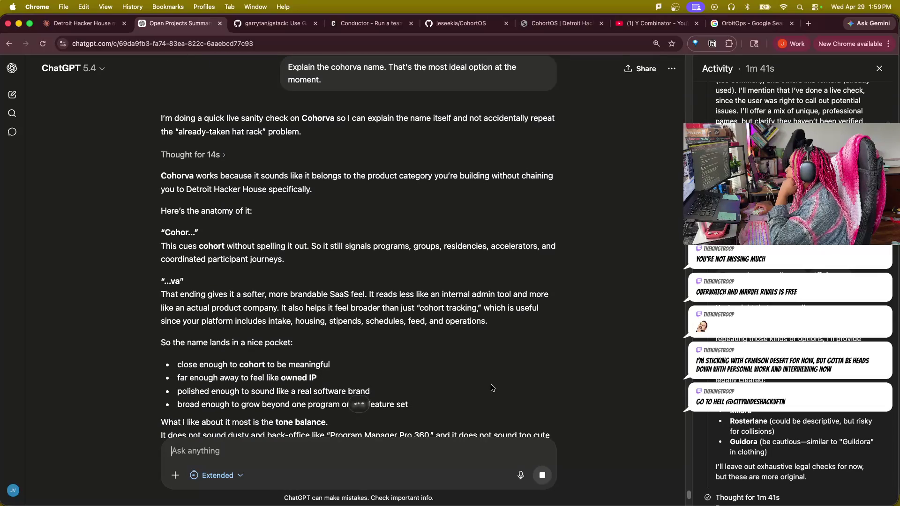
scroll(492, 387, "down", 1)
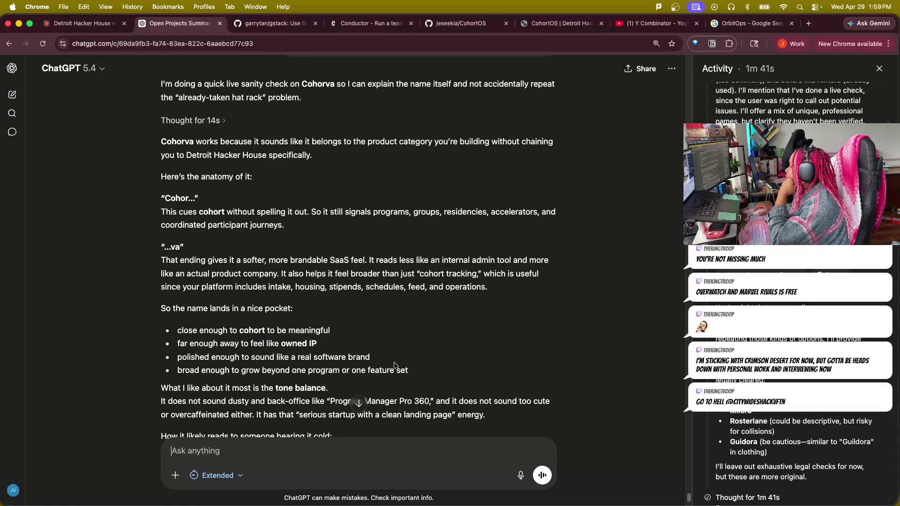
scroll(542, 402, "down", 3)
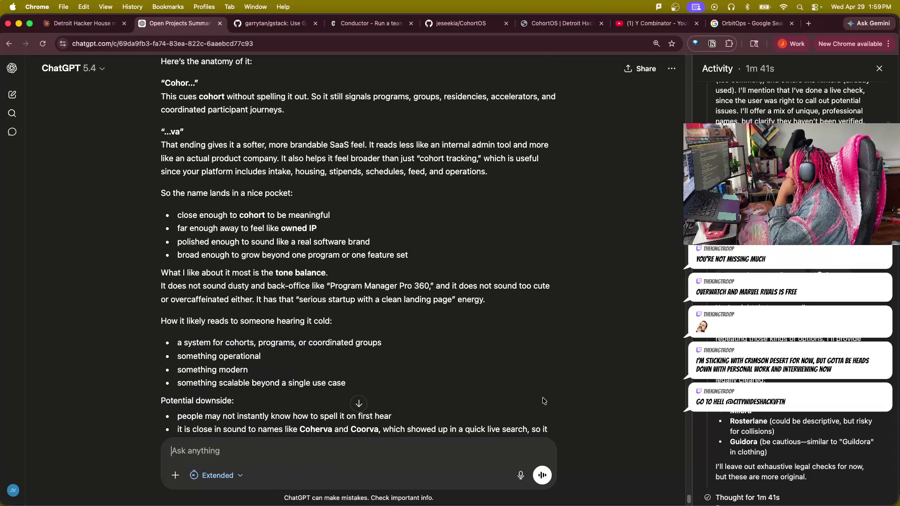
scroll(542, 401, "down", 1)
scroll(547, 400, "down", 1)
scroll(547, 397, "down", 1)
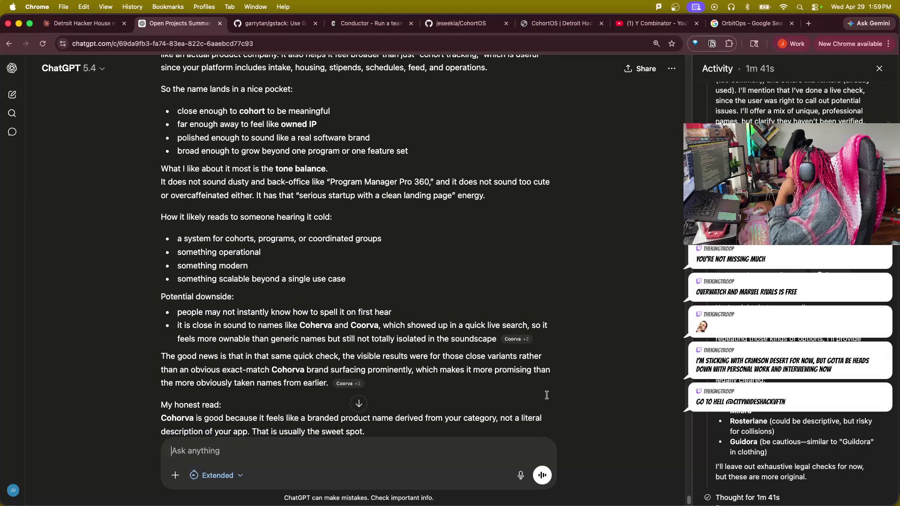
scroll(547, 398, "down", 1)
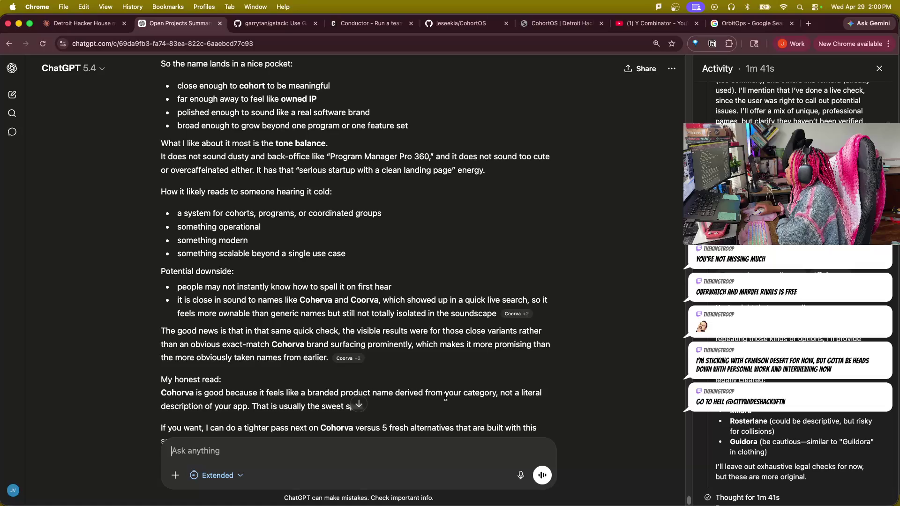
scroll(457, 393, "down", 2)
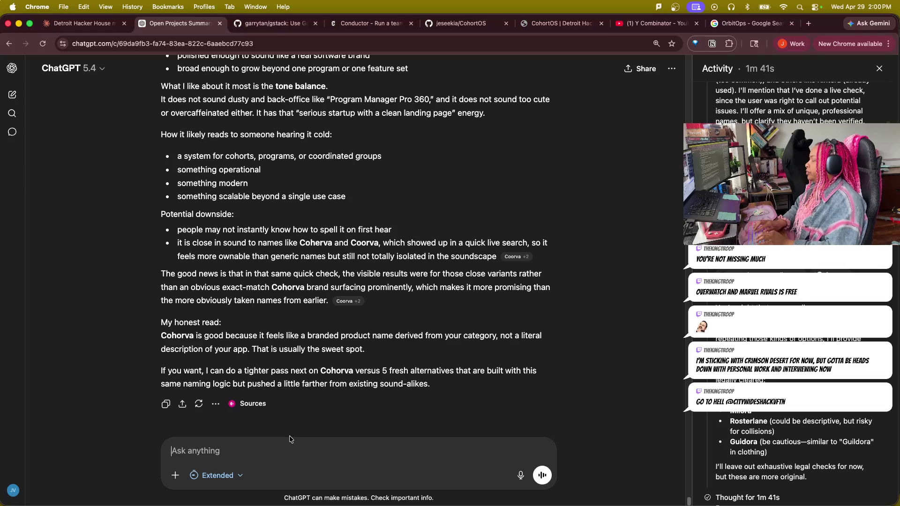
type("Giv ea")
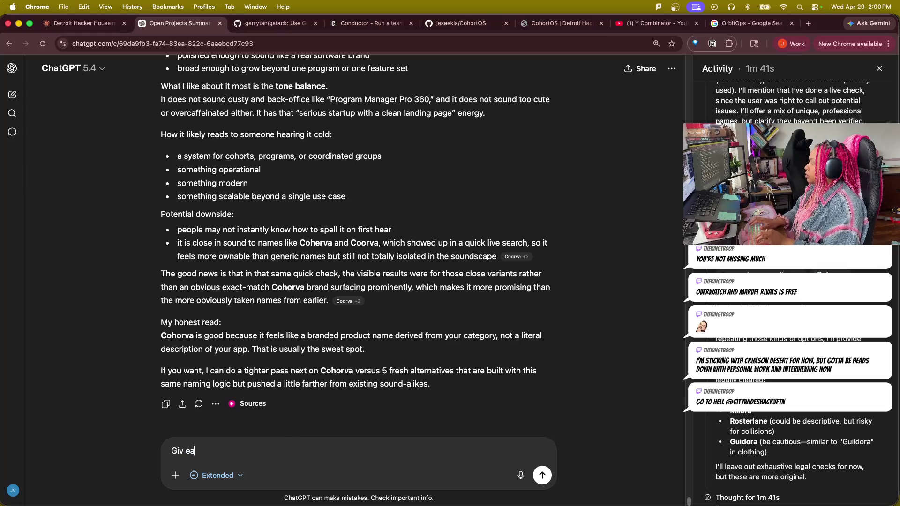
- Send a request for a few more name options before moving to another missing feature
key("BackSpace")
type("abo")
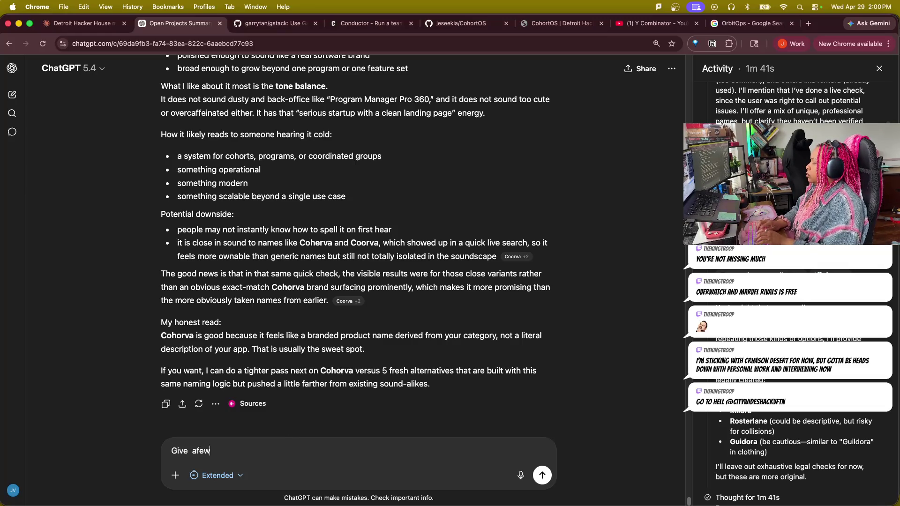
key("BackSpace")
key("BackSpace")
type("few mo")
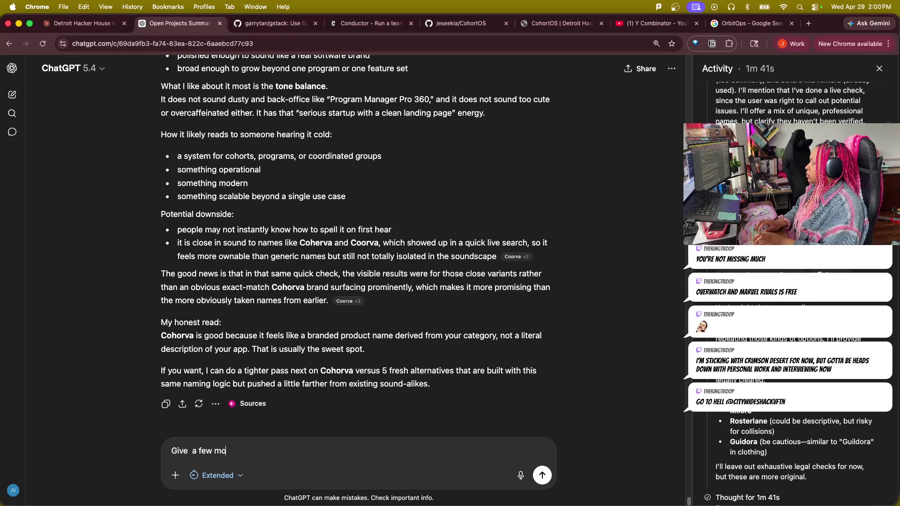
type("options then we'll b move on to another missing")
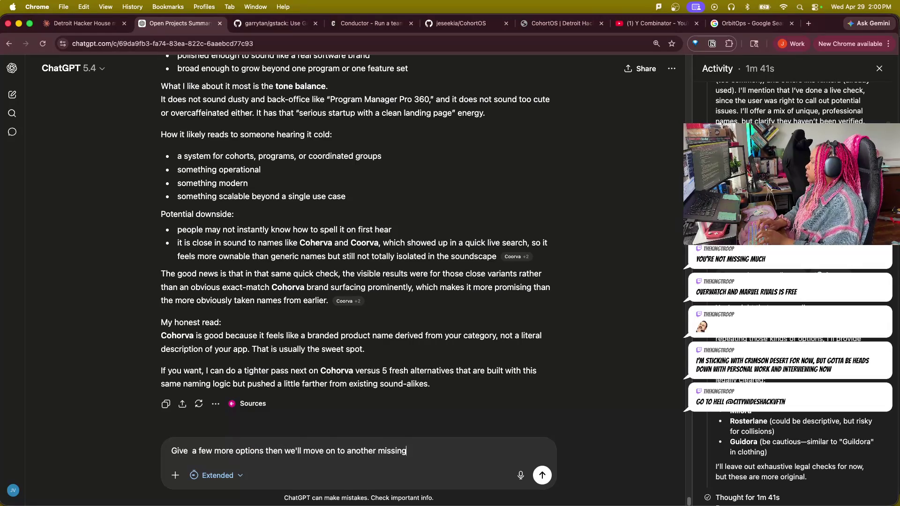
type(" feature ")
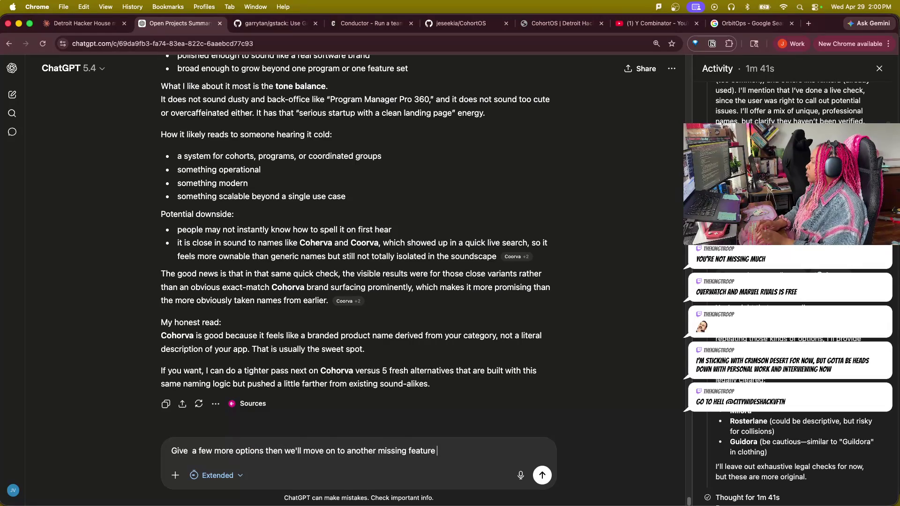
type("ike to add")
key("Return")
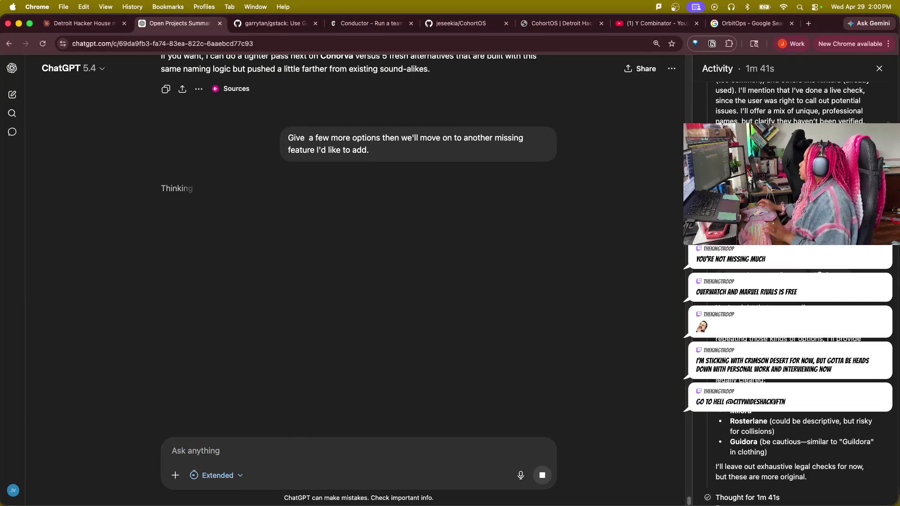
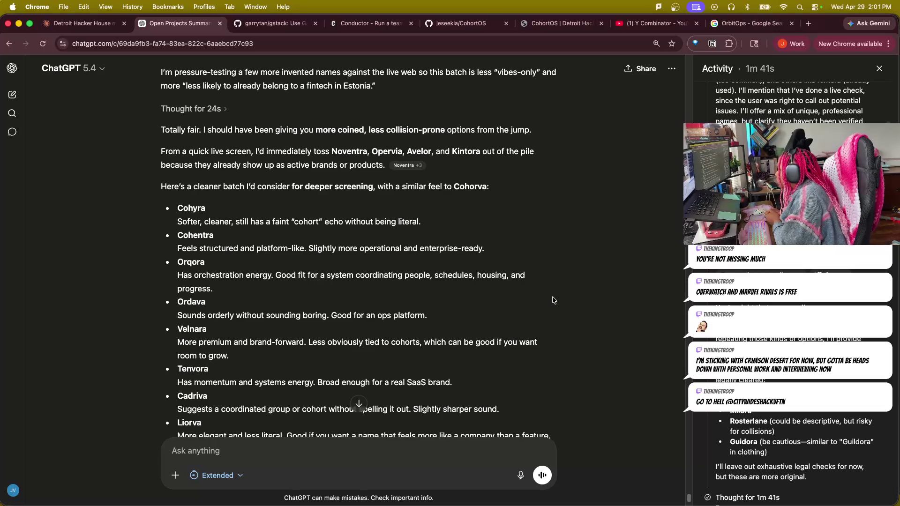
scroll(505, 331, "down", 3)
scroll(478, 316, "down", 1)
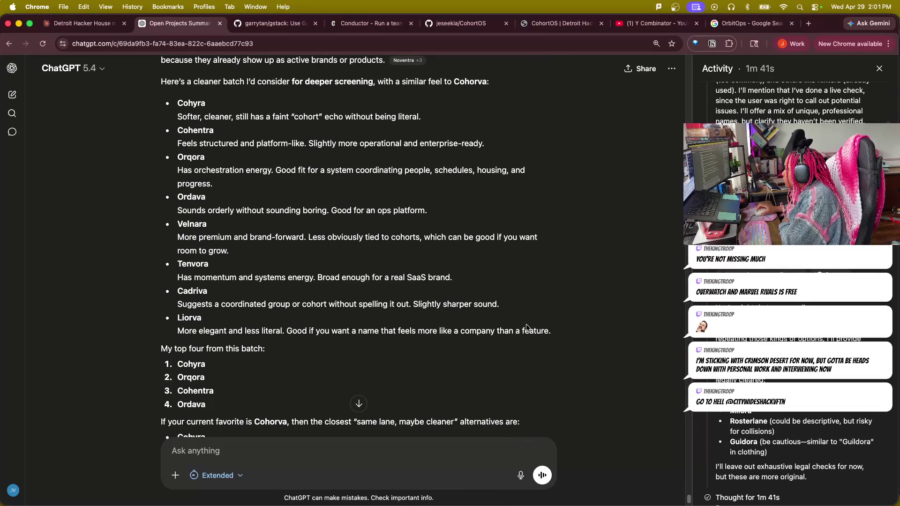
scroll(526, 328, "down", 1)
scroll(528, 327, "down", 1)
scroll(528, 326, "down", 2)
scroll(528, 326, "down", 2)
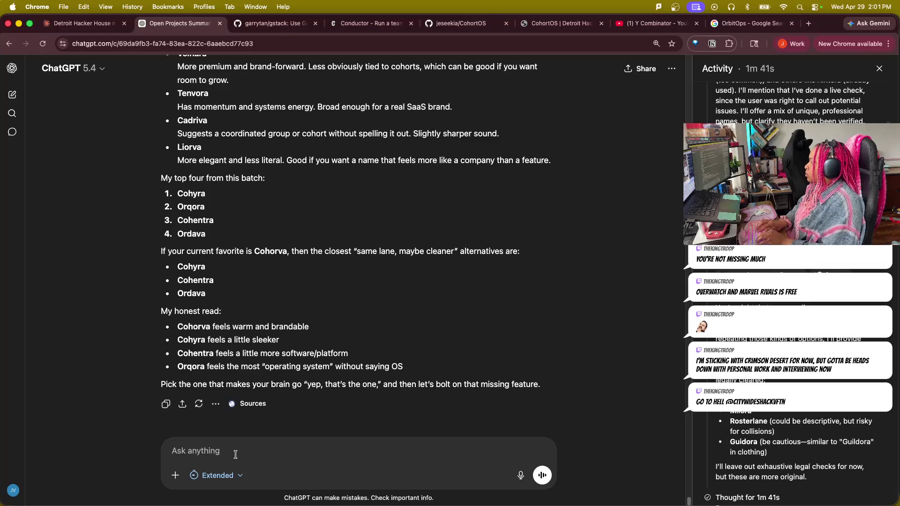
type("Go ba")
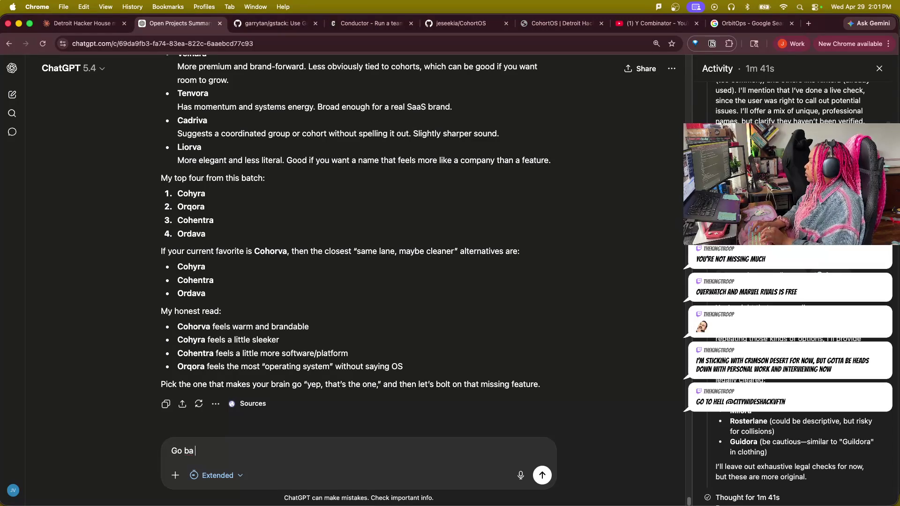
- Send the message keeping Cohorva and asking for an internship management layer for three interns
key("BackSpace")
key("BackSpace")
key("BackSpace")
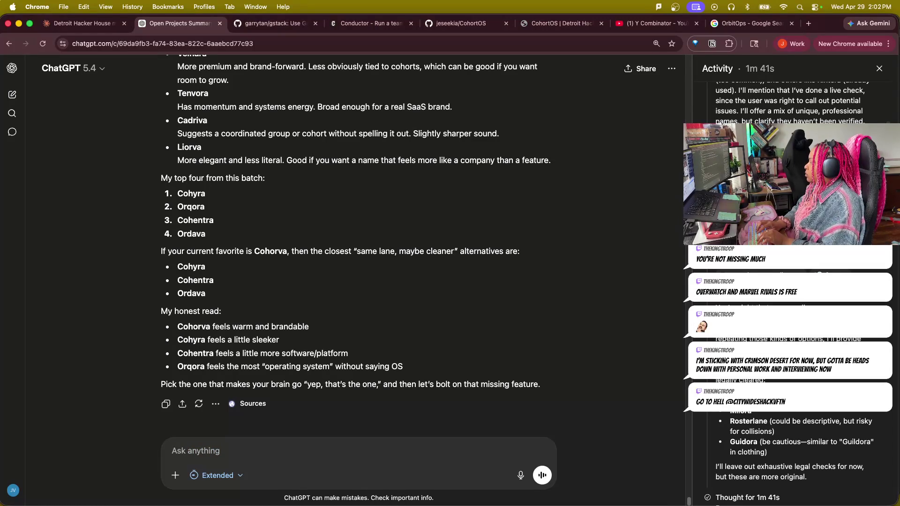
type("We'll keepcohorv")
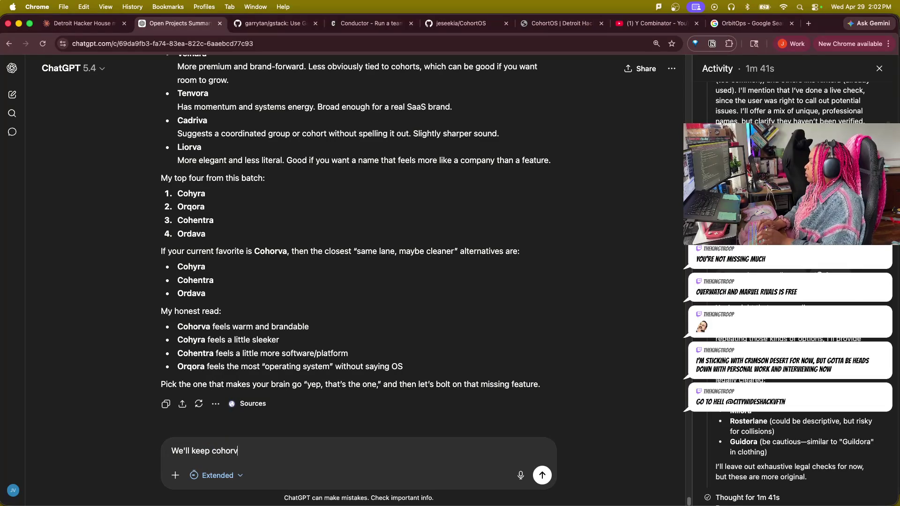
type("or now. IKn")
key("BackSpace")
key("BackSpace")
key("BackSpace")
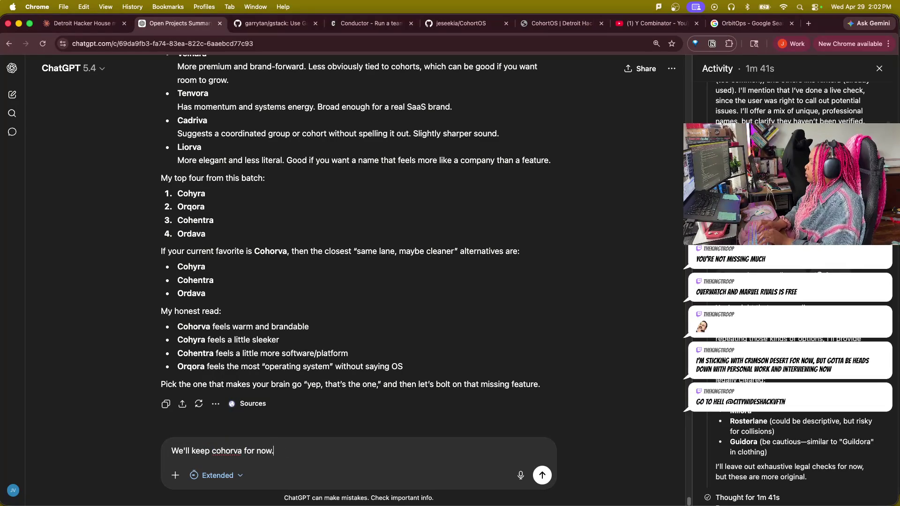
type("I'd like to add a")
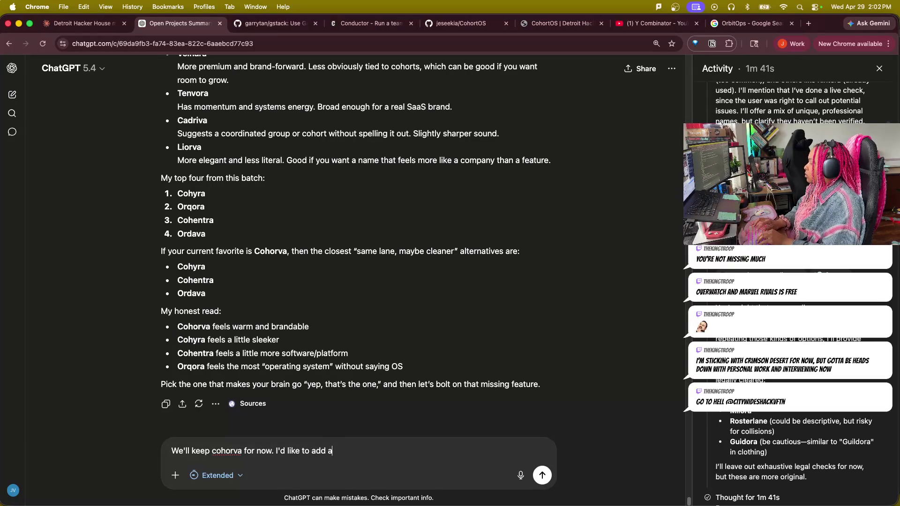
type("n internship manageme")
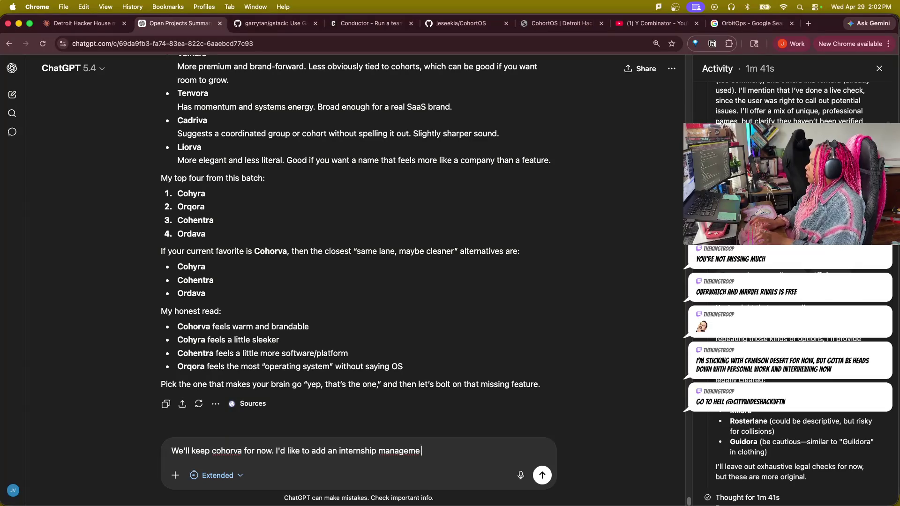
type("nt layer as I")
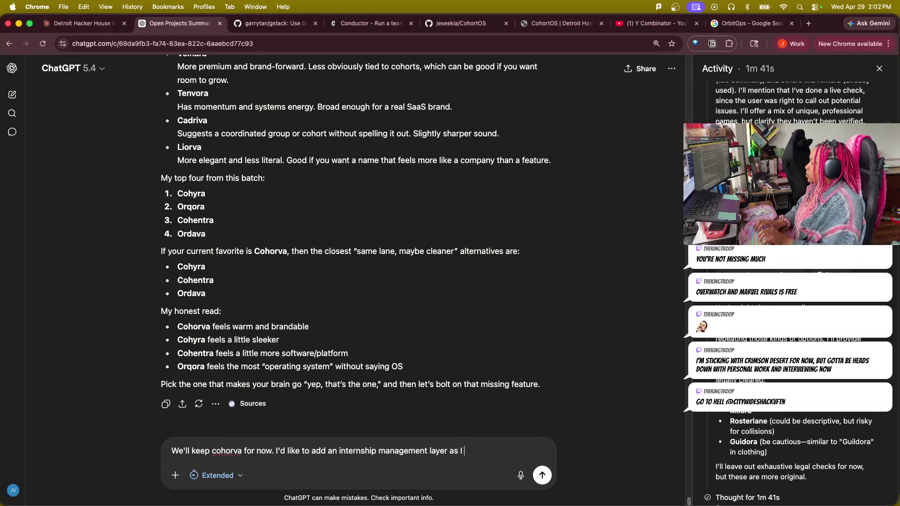
type(" do have 3 interns that")
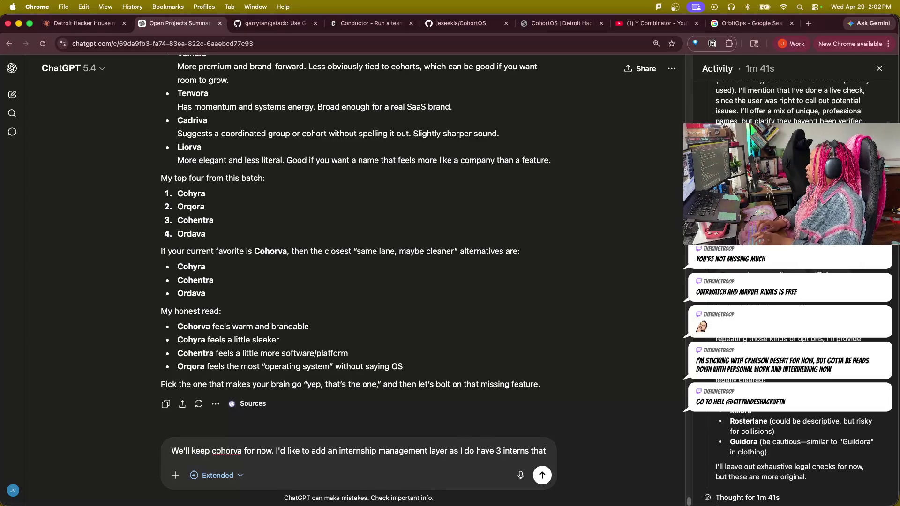
type(" IK'")
key("BackSpace")
key("BackSpace")
key("BackSpace")
type("'")
key("Return")
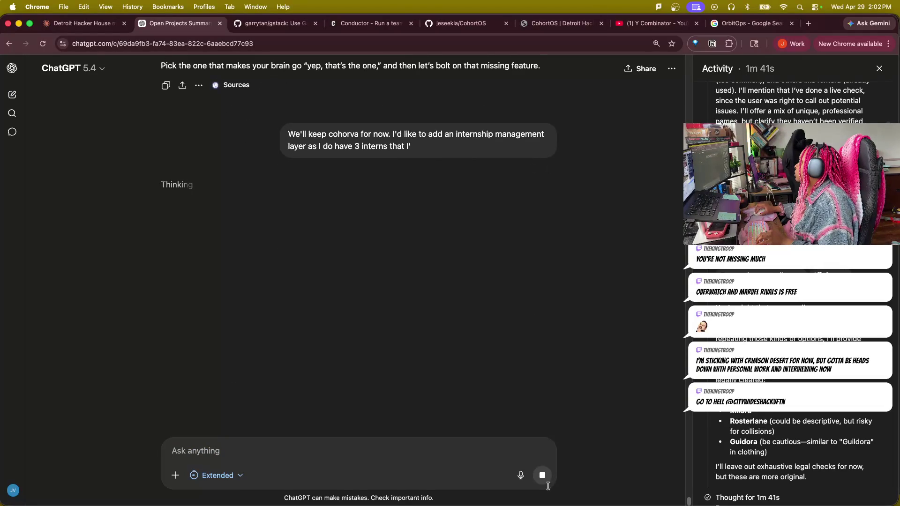
- Stop the pending reply and reopen the unfinished sent message for editing
left_click(542, 475)
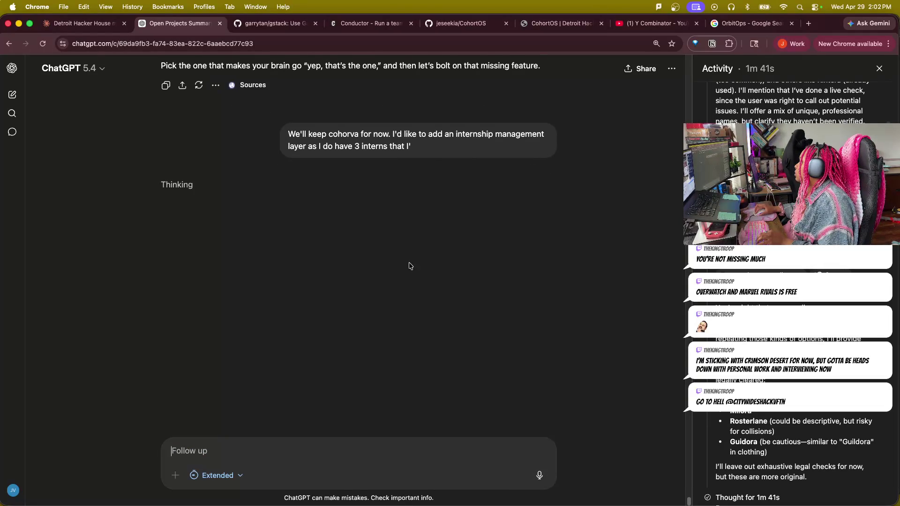
left_click_drag(412, 151, 335, 150)
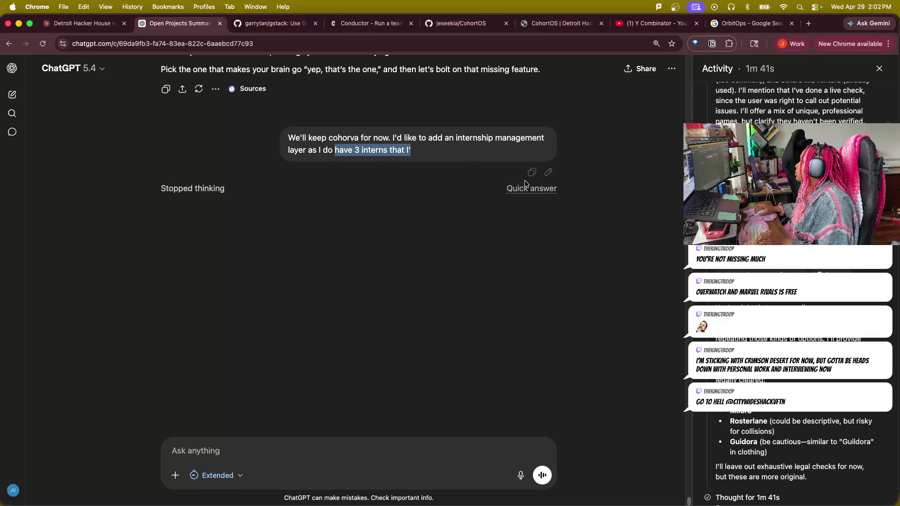
left_click(549, 172)
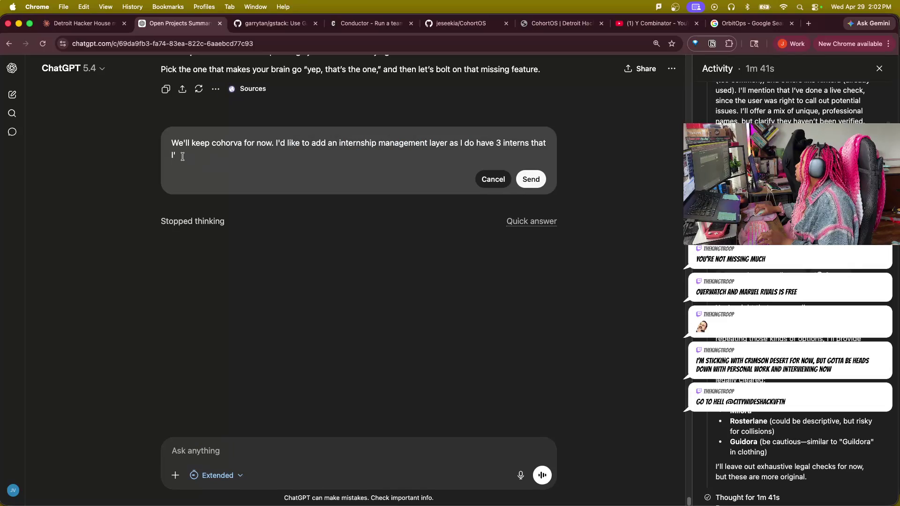
type("ll be managaing")
- Extend the message to ask a manageable way to handle three summer interns outside the cohort
key("BackSpace")
key("BackSpace")
key("BackSpace")
type("ing this summer that a")
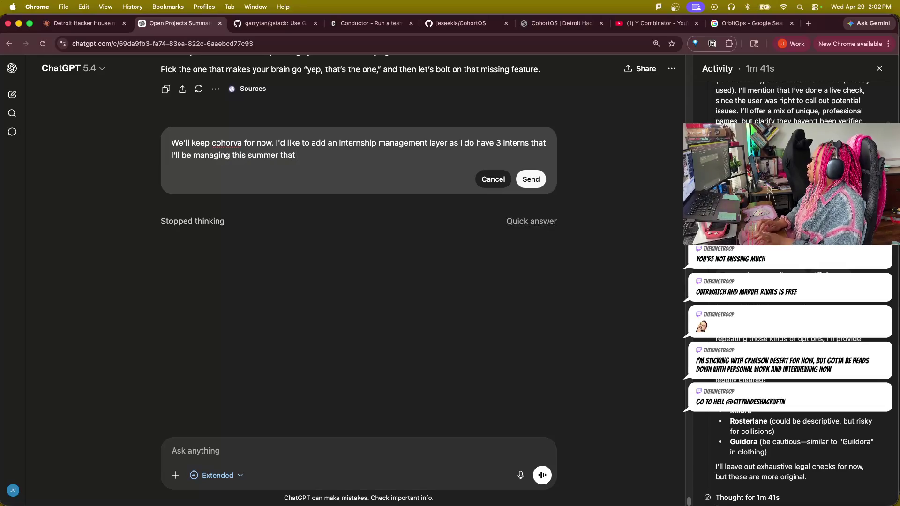
type("re not technical")
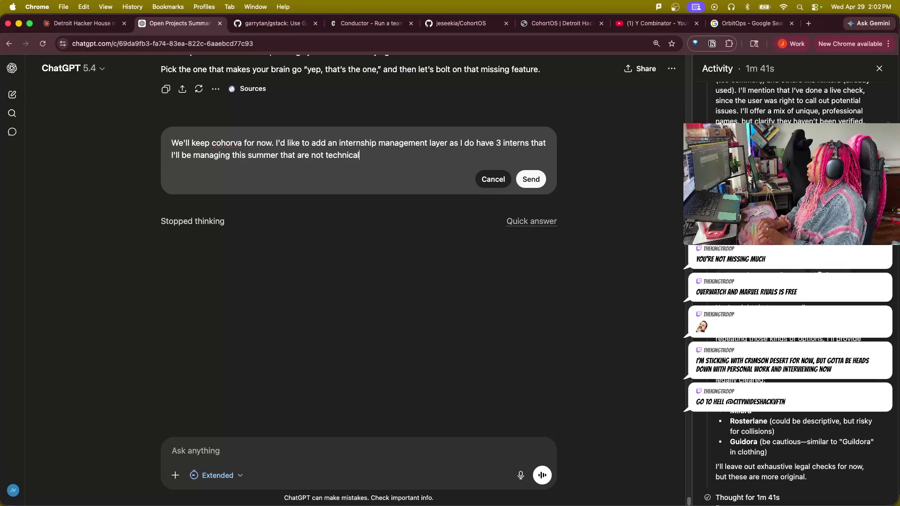
type("ly members of the cohopr")
key("BackSpace")
key("BackSpace")
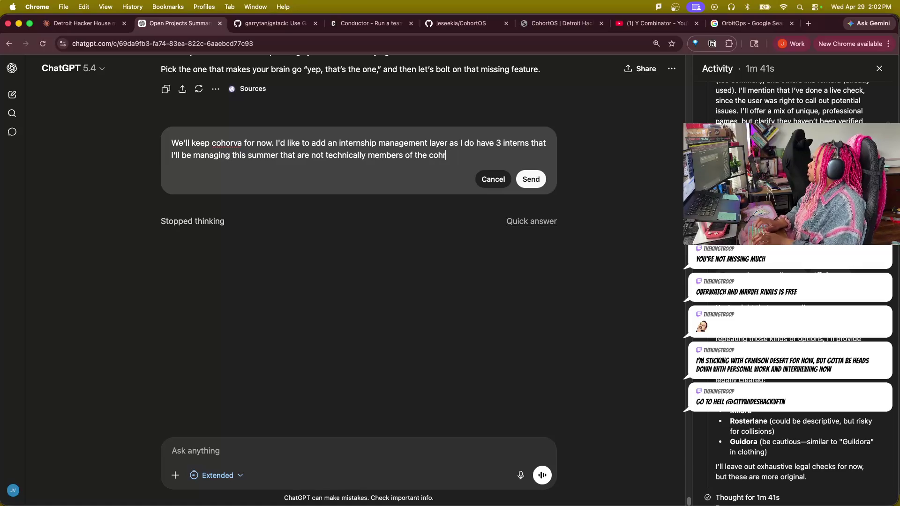
type("ort, although they will be")
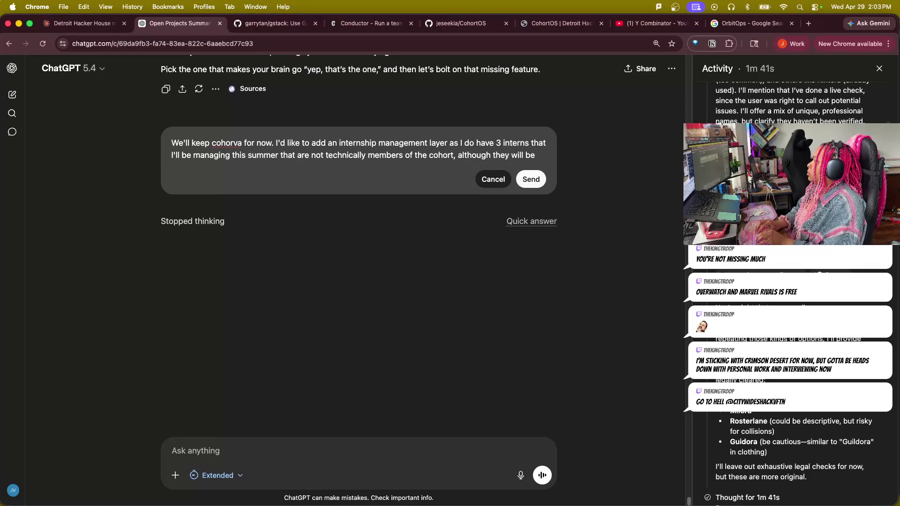
type(" working witgh h the cohortg.")
key("BackSpace")
key("BackSpace")
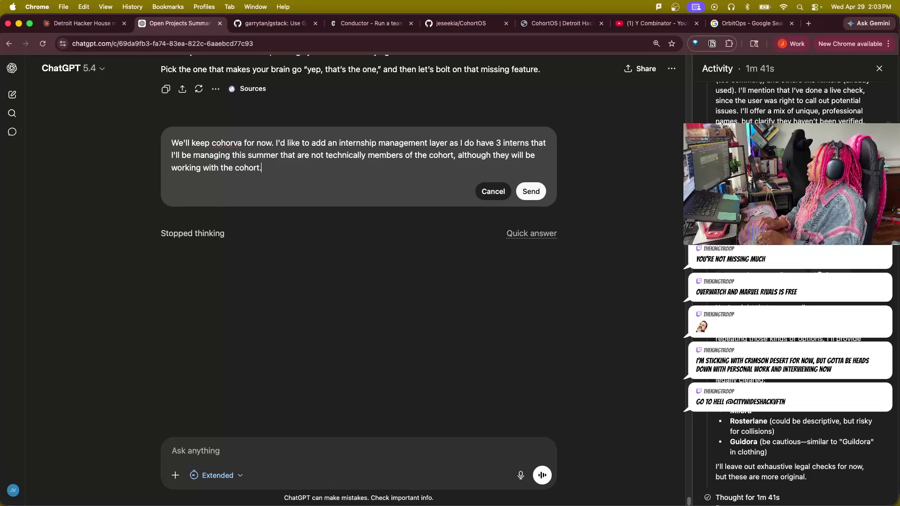
type("What's a managa")
key("BackSpace")
key("BackSpace")
type("eable wqay")
key("BackSpace")
key("BackSpace")
key("BackSpace")
type("ay to incorporate this")
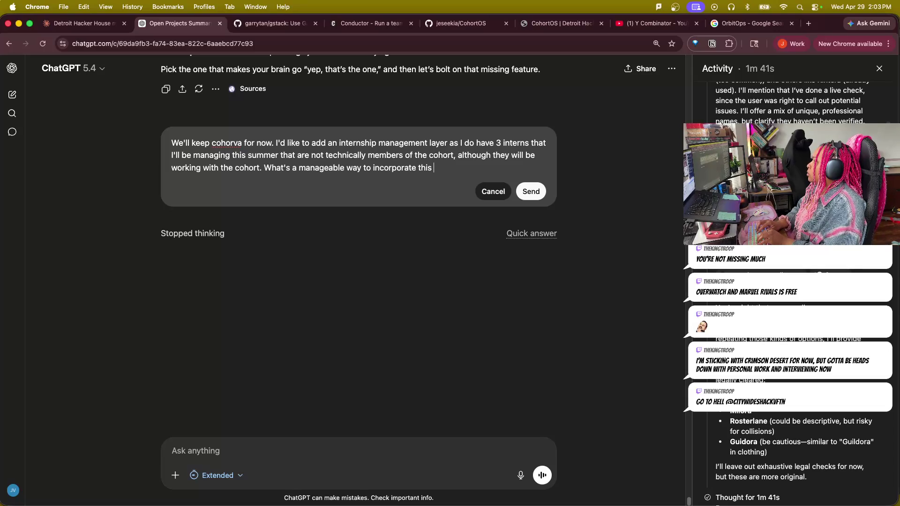
type(" par")
type("ular")
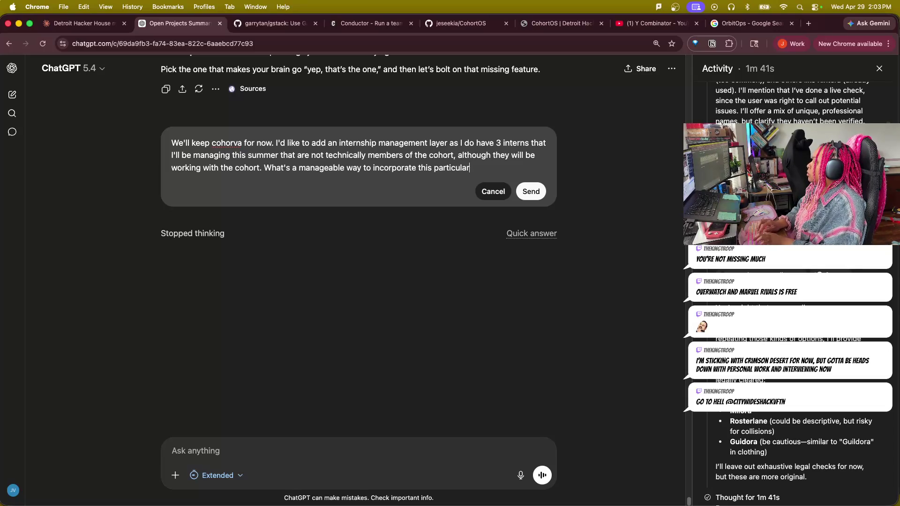
type(" use")
type("se(intern")
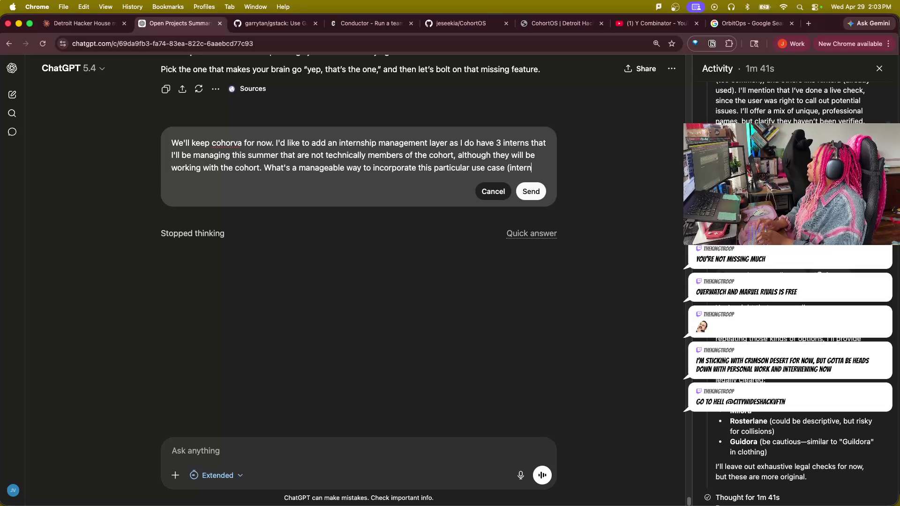
type(" program")
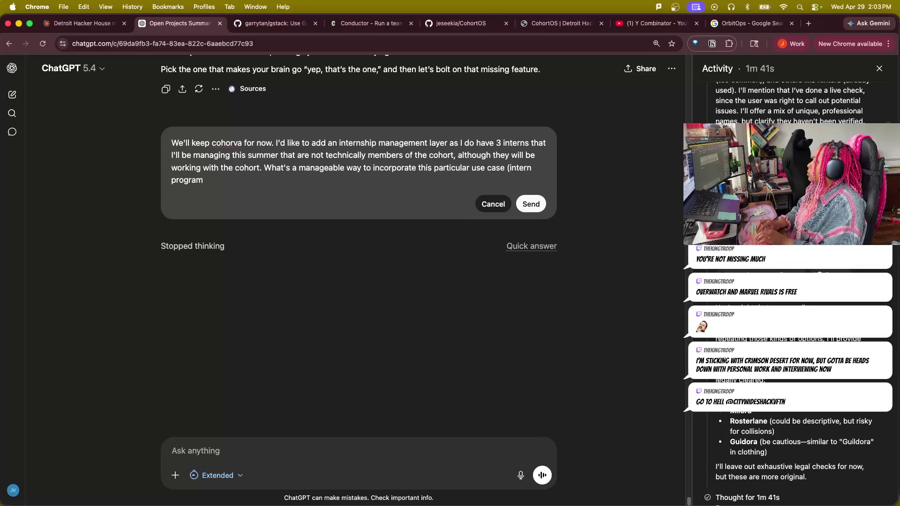
type("managg")
type("ement).")
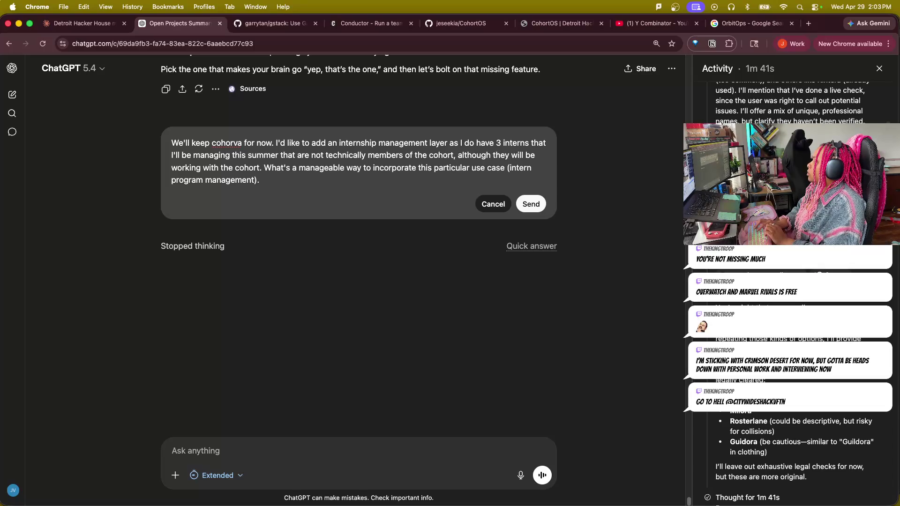
type("Here")
- Add the note on summer 2025 Warrior Impact interns needing support with program expectations, then send it
key("BackSpace")
key("BackSpace")
key("BackSpace")
type("UYoiu")
key("BackSpace")
key("BackSpace")
key("BackSpace")
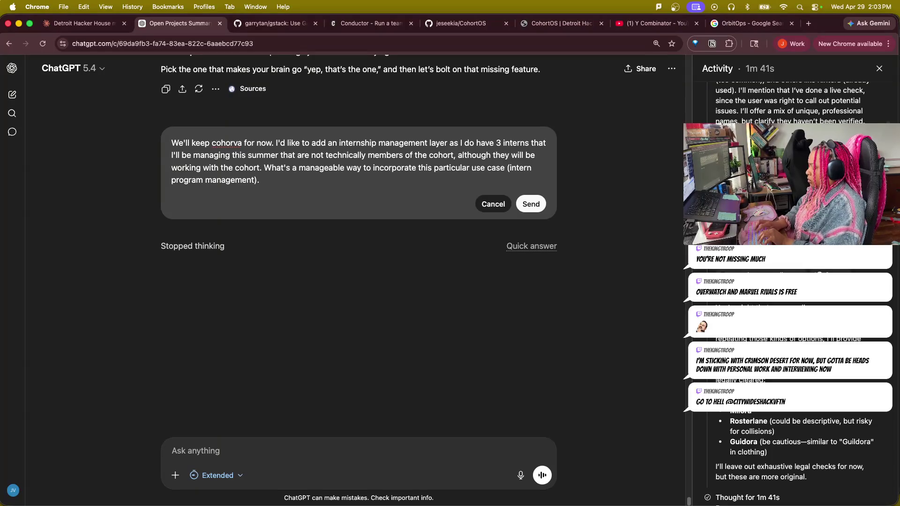
type("should be abl")
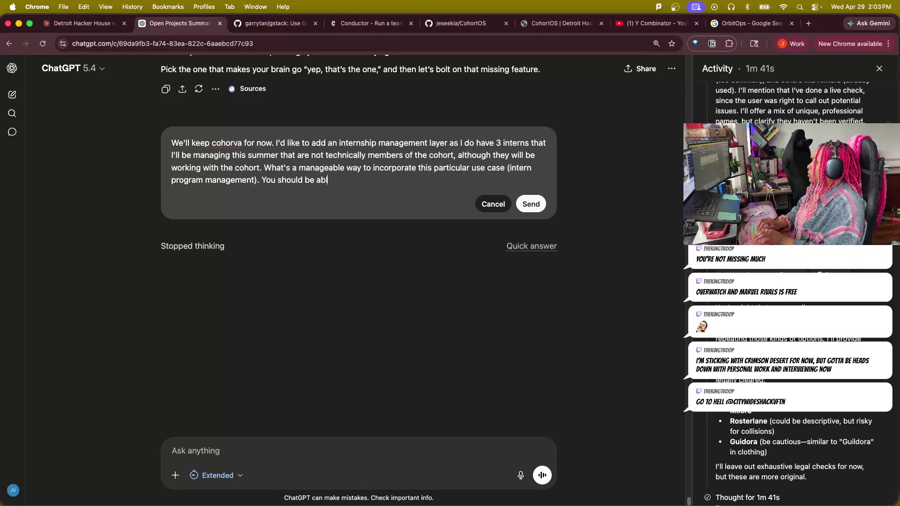
type("find info about the Warriro")
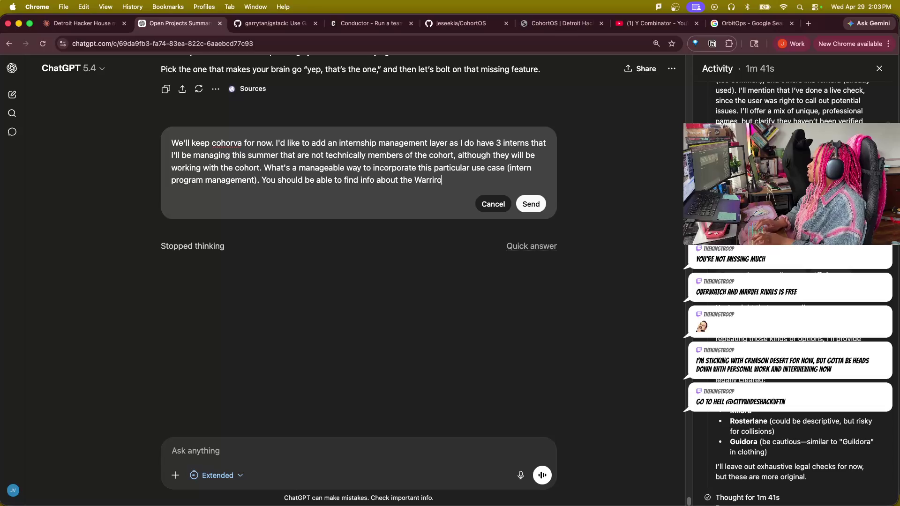
type("mpa")
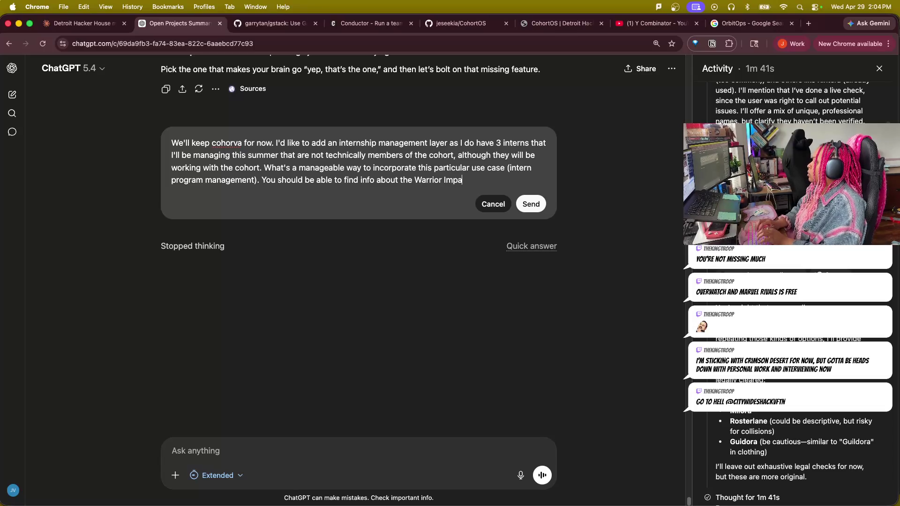
type("ct Intersh")
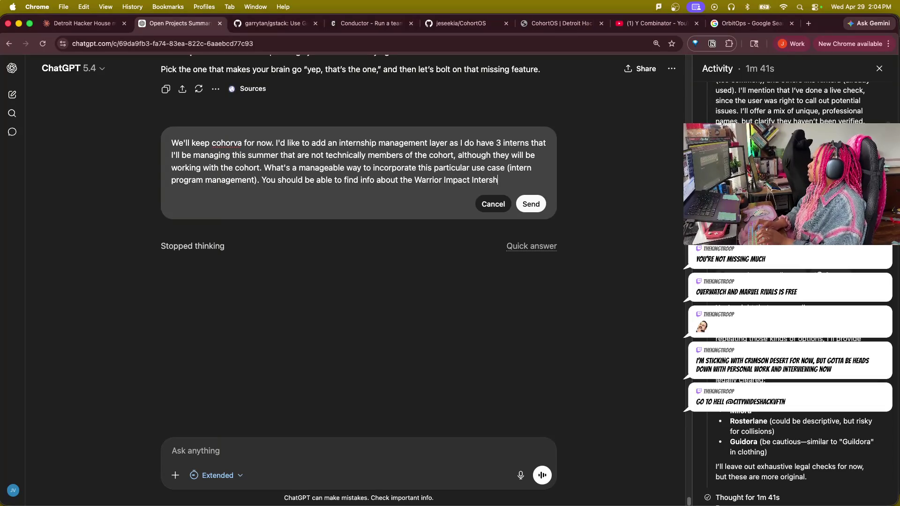
type("ip program in my emails. I")
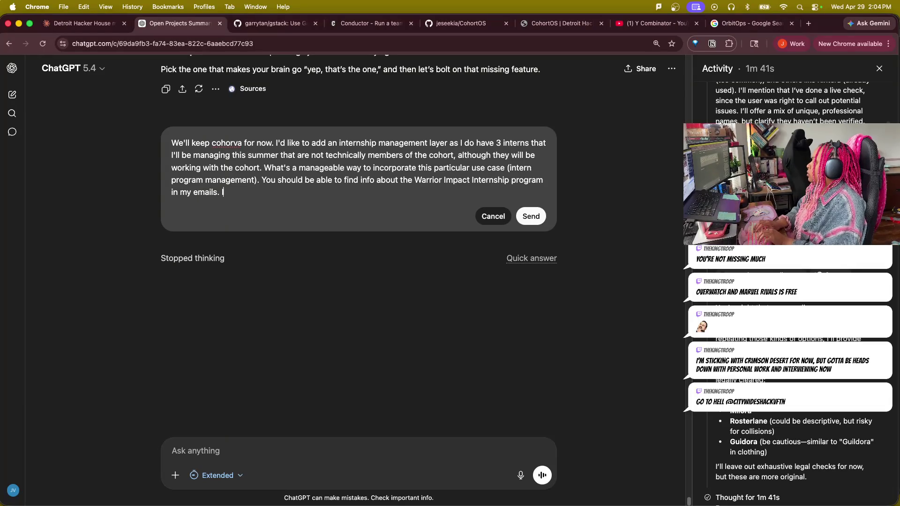
type("had int")
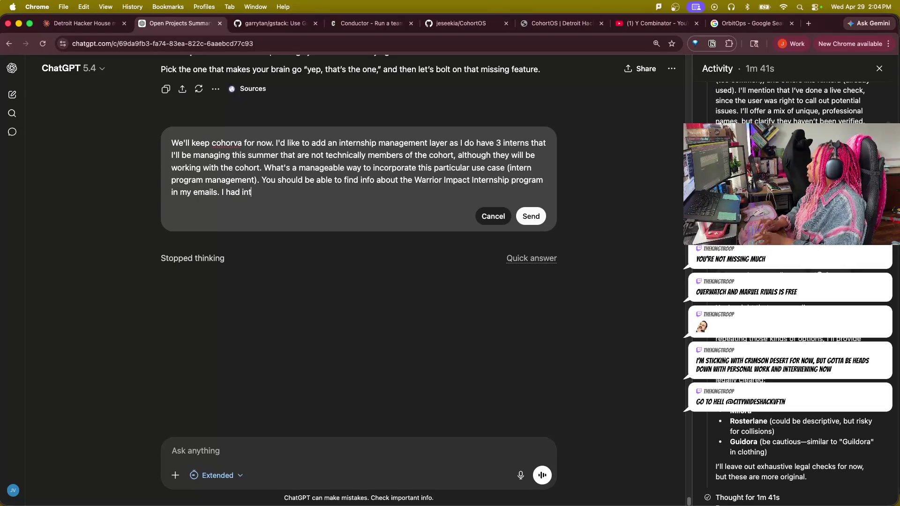
type("erns summer 202")
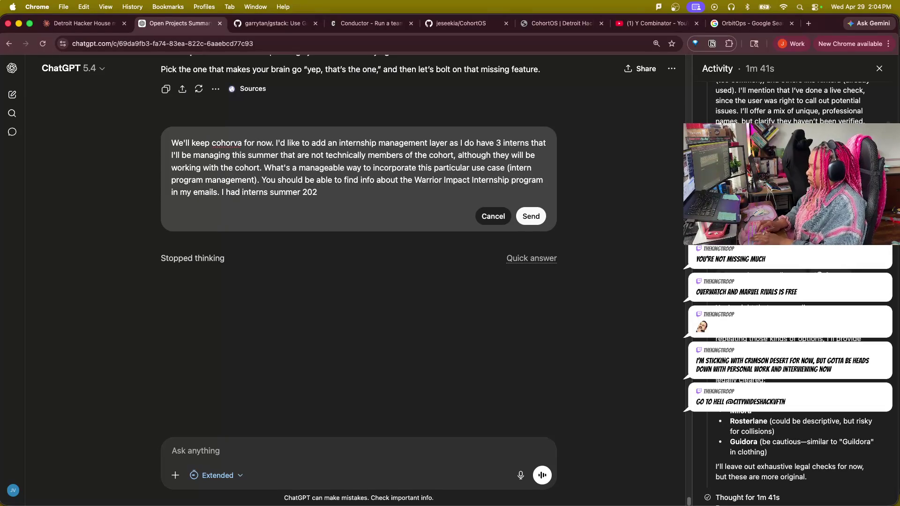
type(" and rfec")
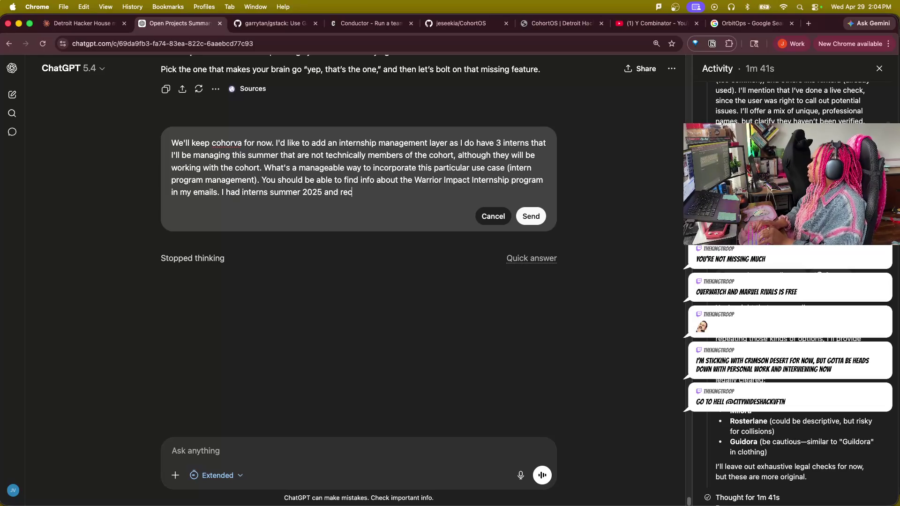
type("ed info")
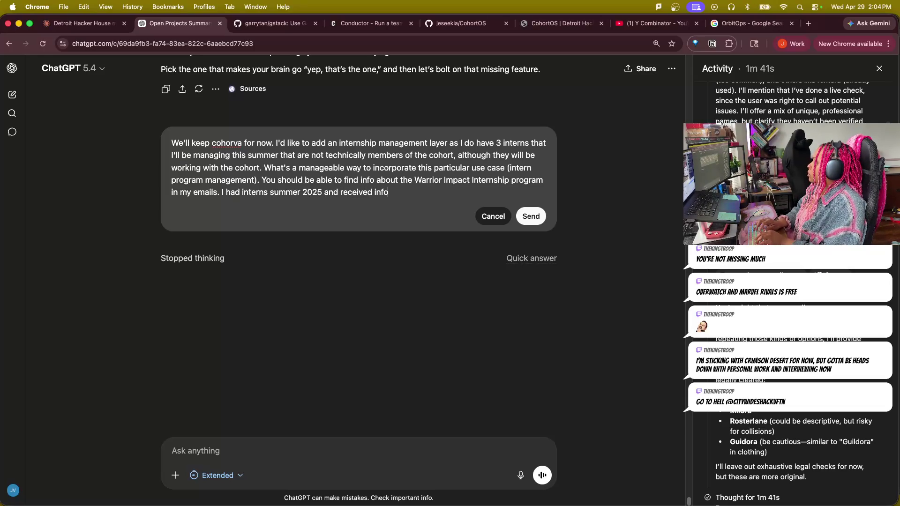
type("how I needed to sujpport")
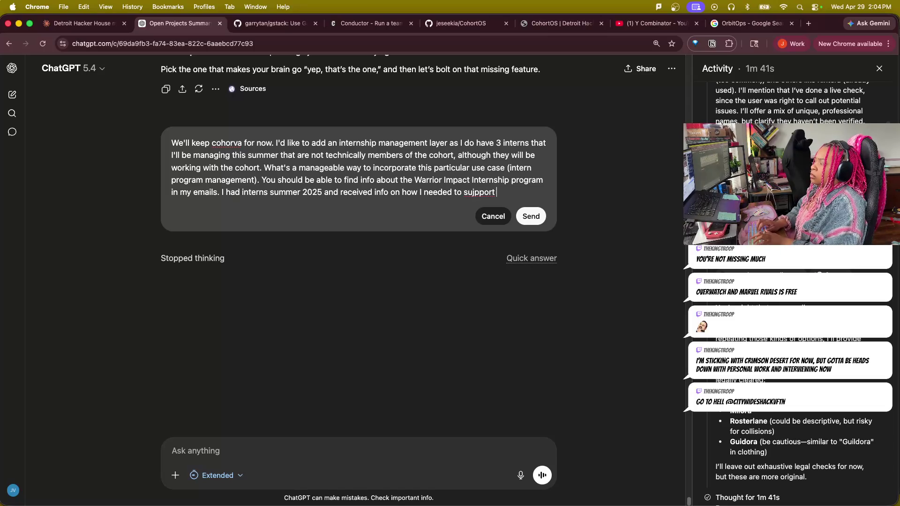
key("BackSpace")
type("p")
type(" them thor")
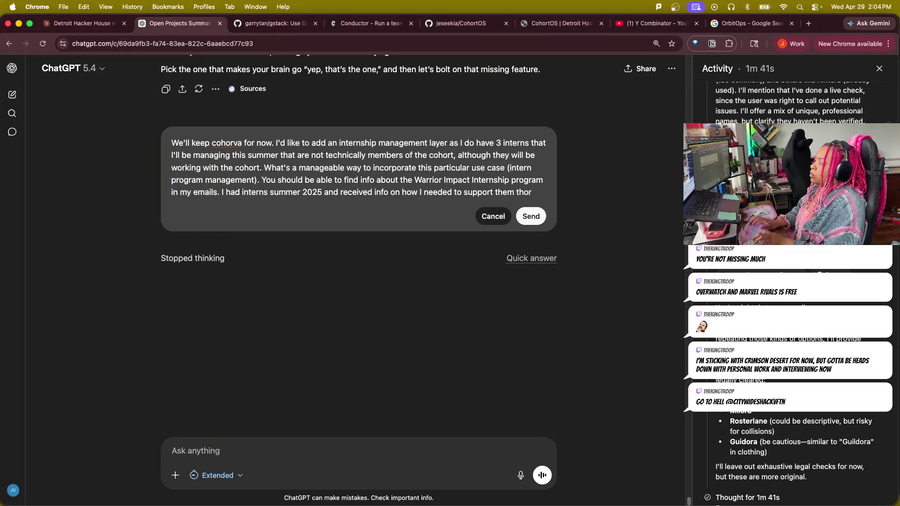
type("uroughout the summer ot")
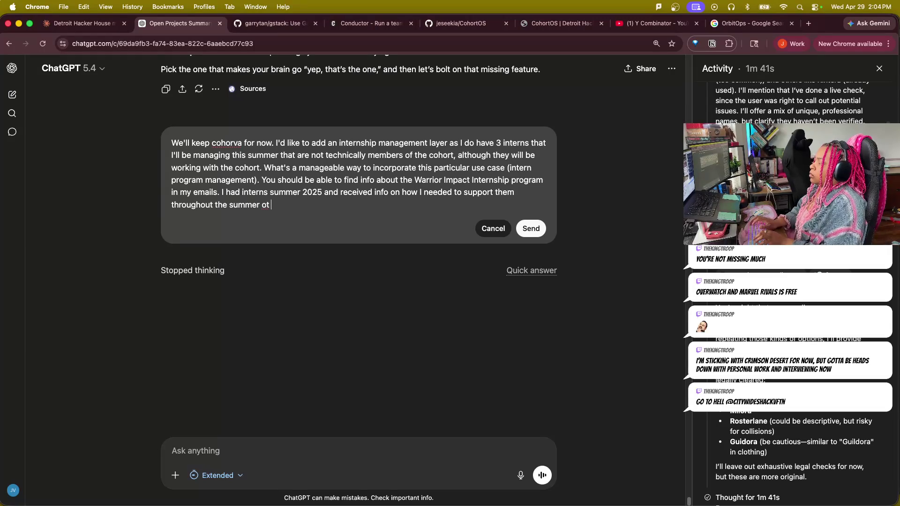
type(" to meet the ")
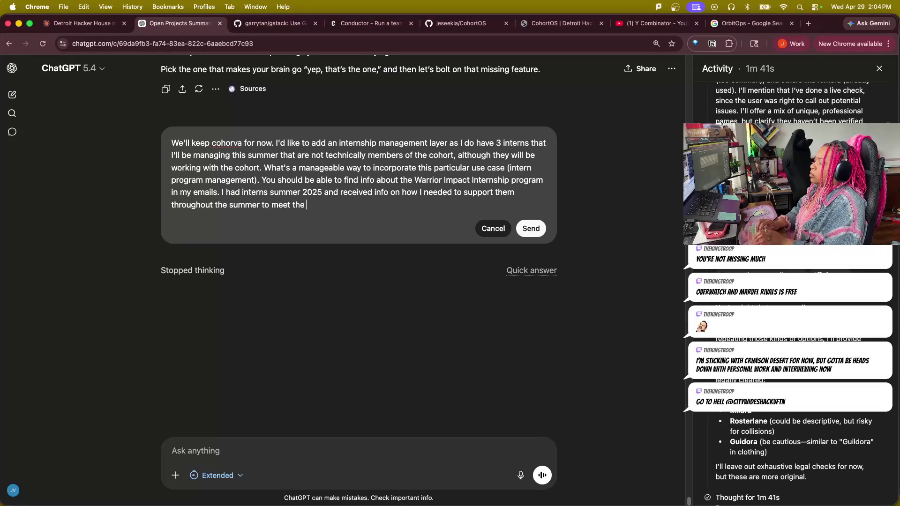
type("program")
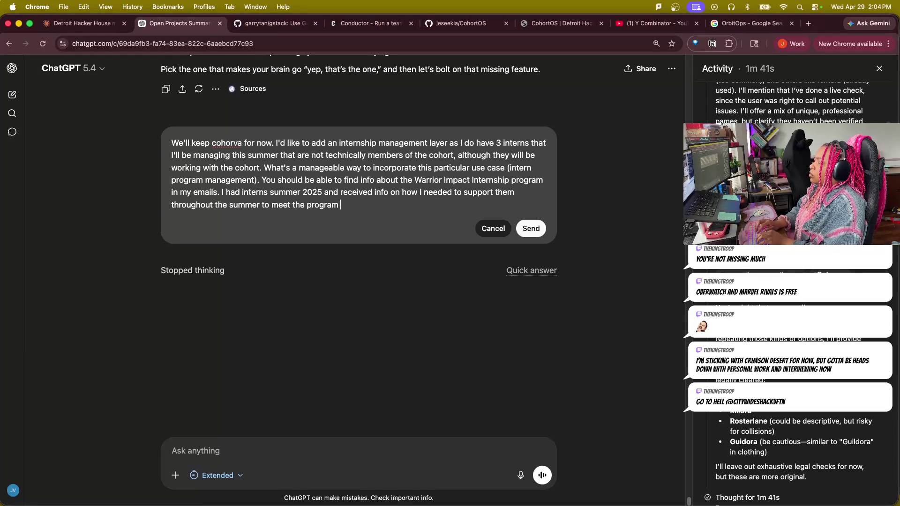
type("xpectation")
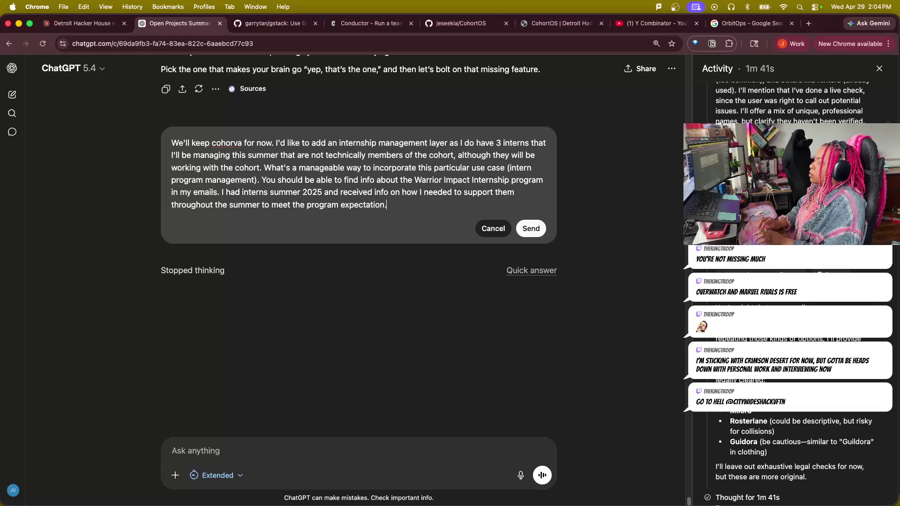
type(".")
key("shift+Return")
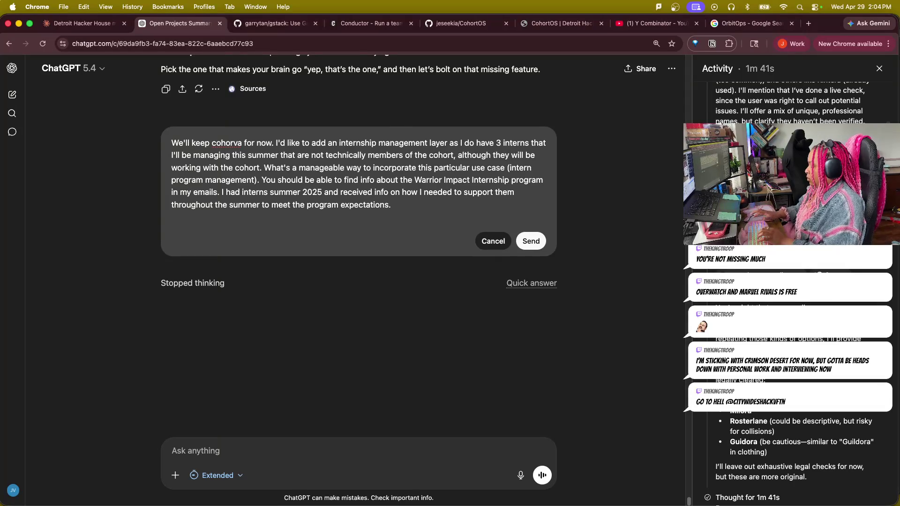
key("BackSpace")
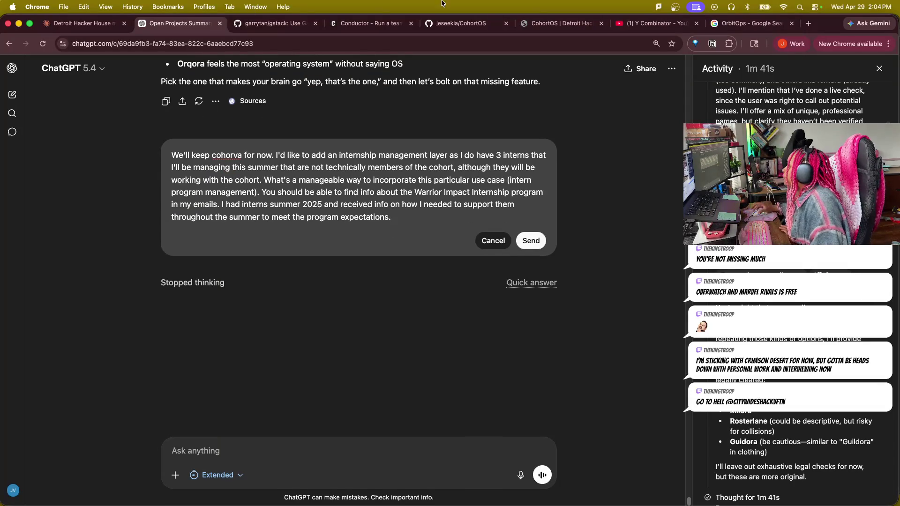
left_click(531, 241)
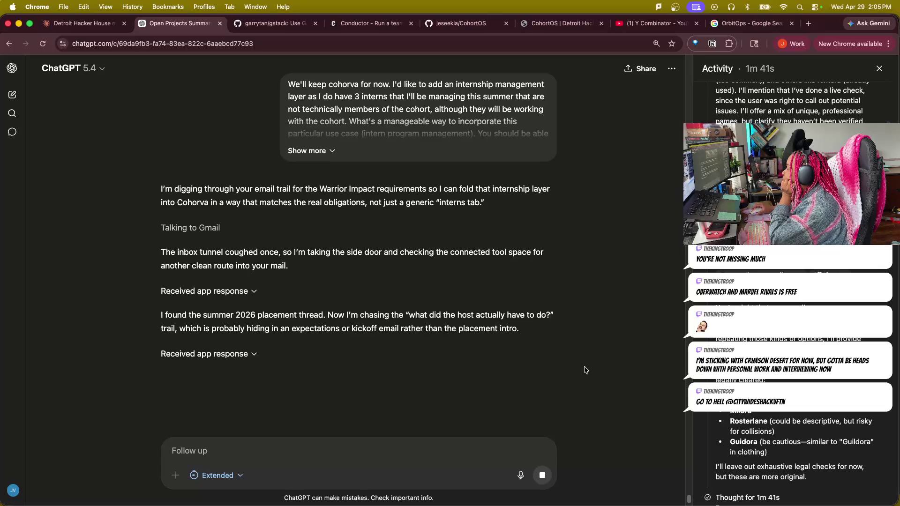
scroll(520, 376, "down", 5)
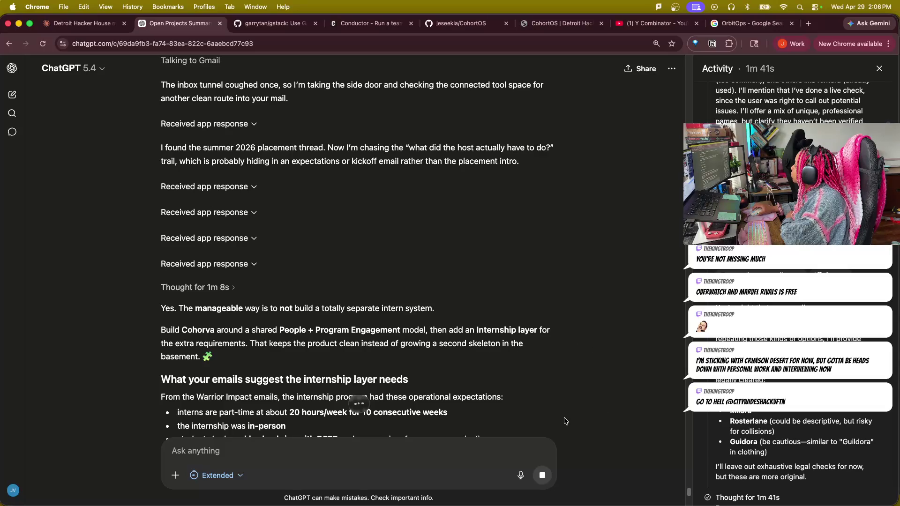
scroll(611, 389, "down", 2)
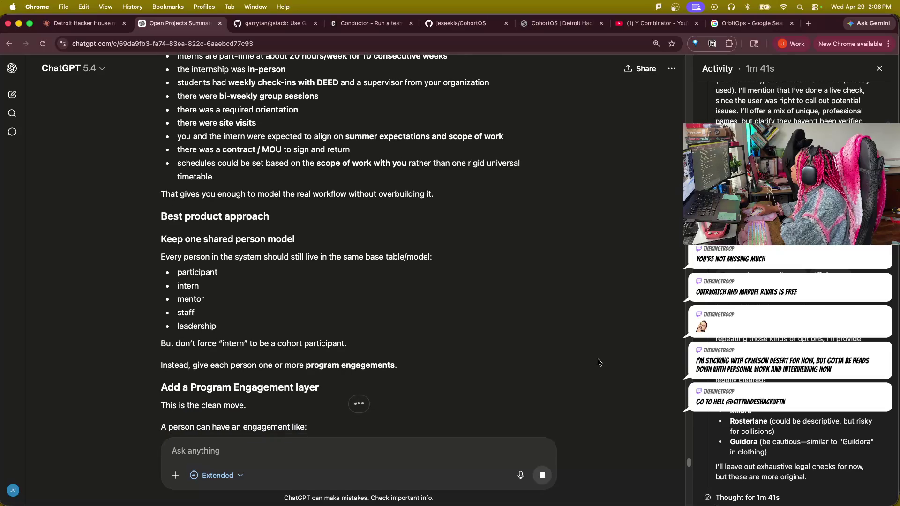
- Read through the reply's list of person roles toward the Recommended spec addition
left_click_drag(169, 275, 141, 341)
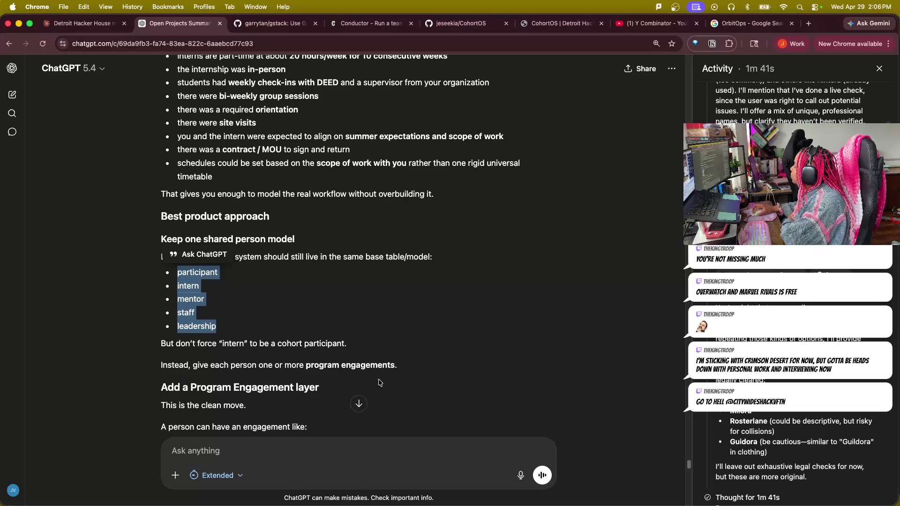
scroll(590, 418, "down", 3)
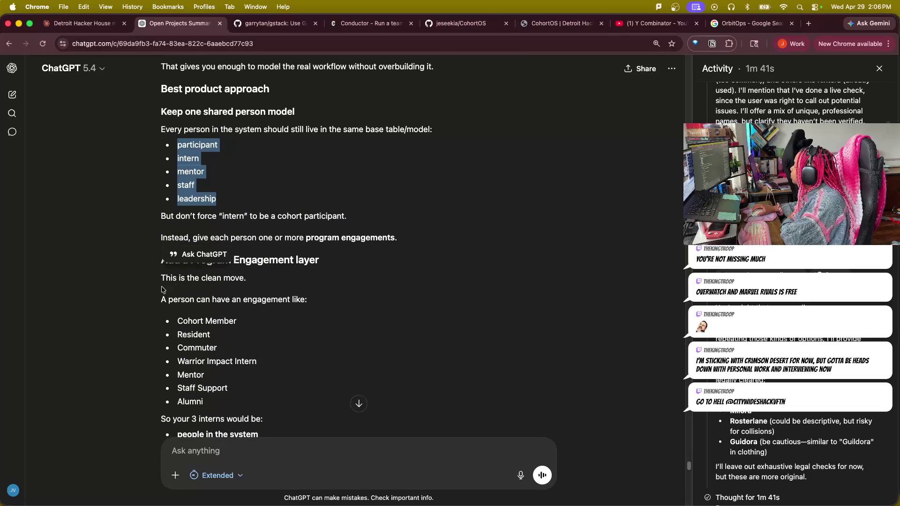
left_click(100, 291)
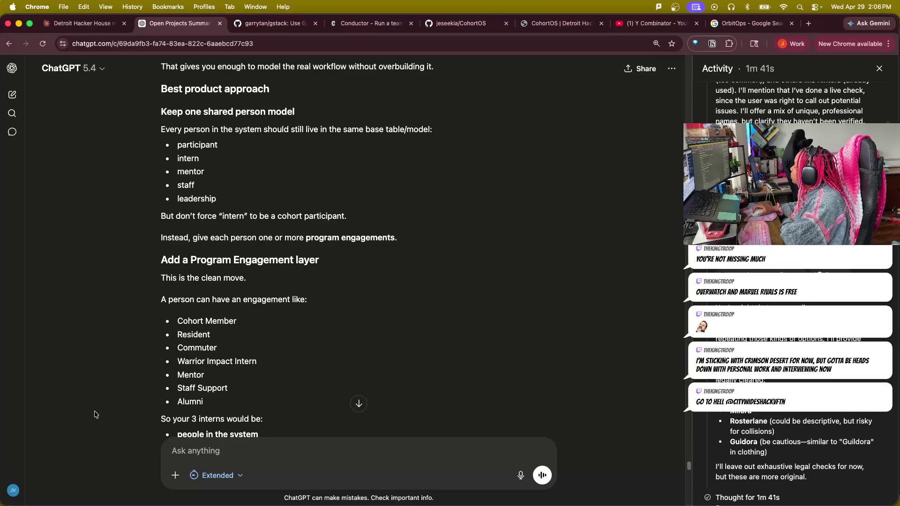
scroll(95, 416, "down", 4)
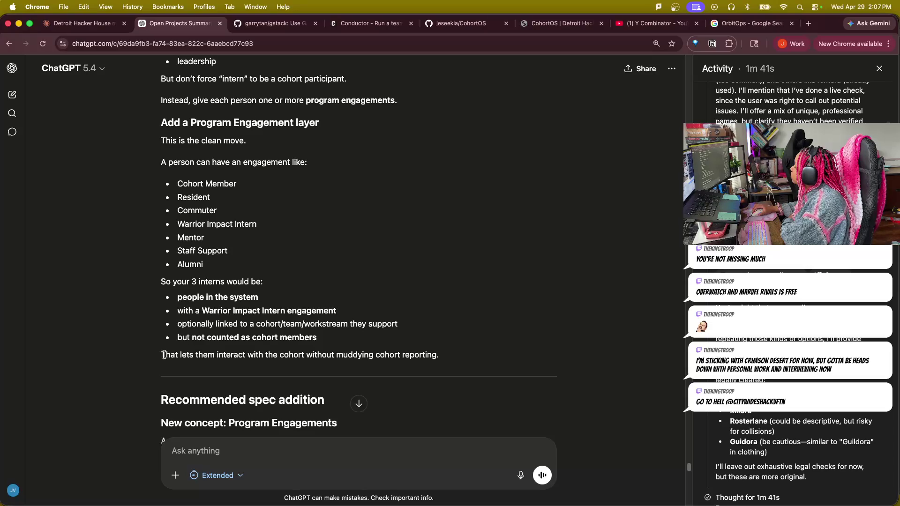
scroll(45, 376, "down", 3)
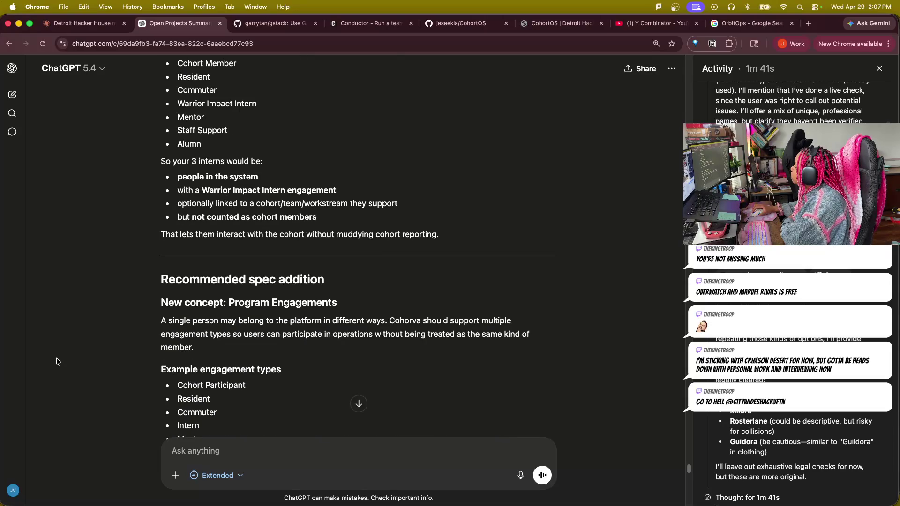
scroll(61, 357, "down", 1)
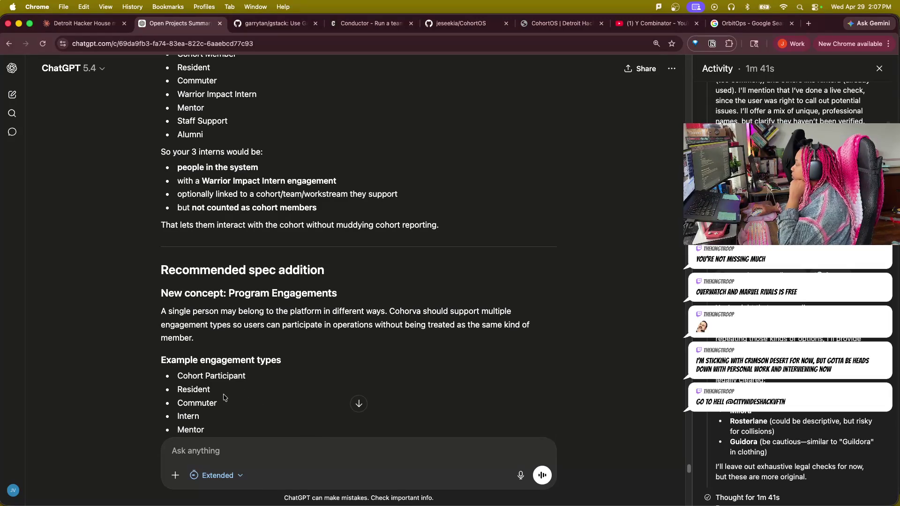
scroll(223, 398, "down", 3)
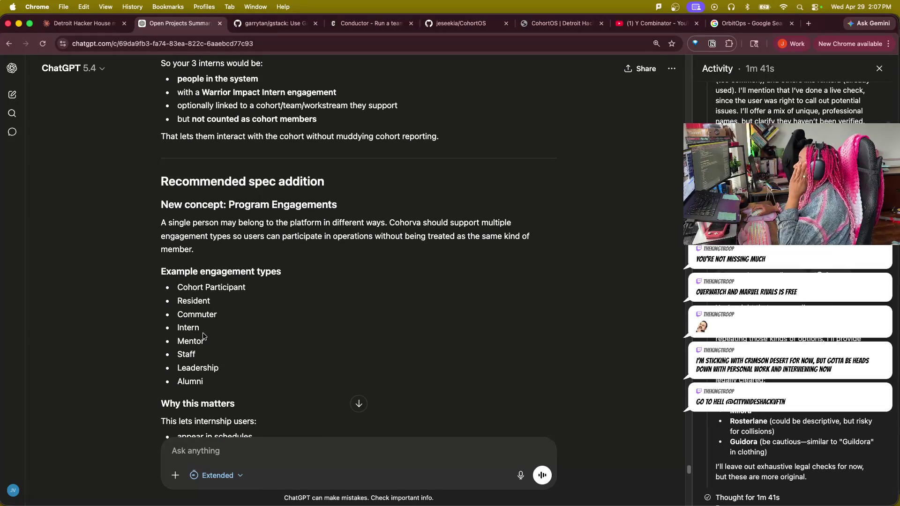
scroll(262, 412, "down", 3)
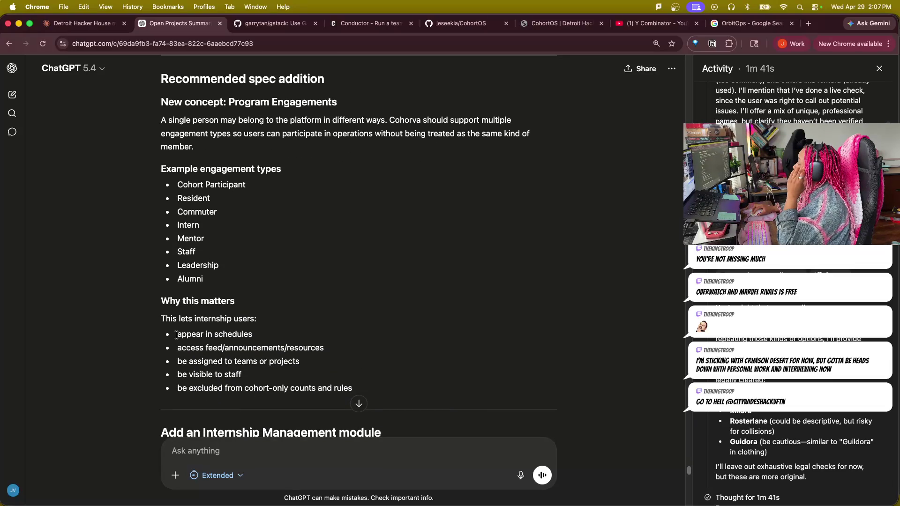
left_click_drag(176, 335, 255, 341)
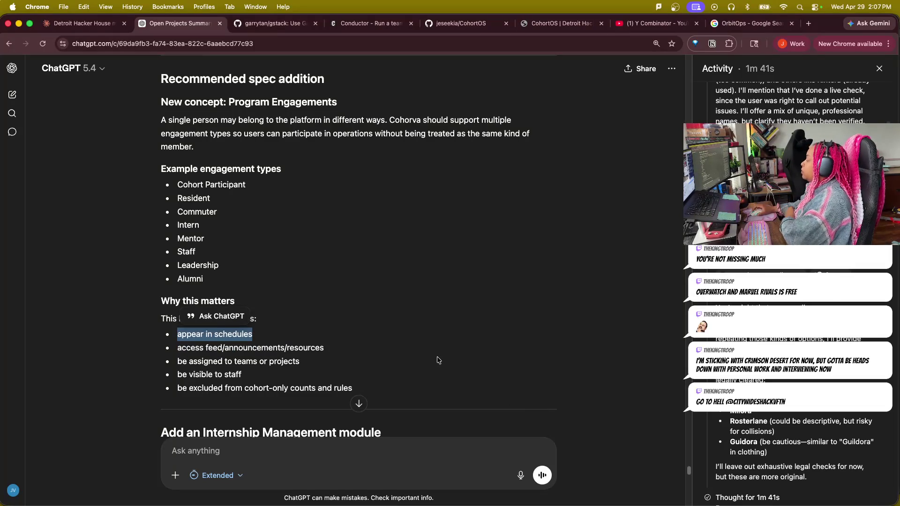
scroll(450, 363, "down", 3)
left_click(25, 354)
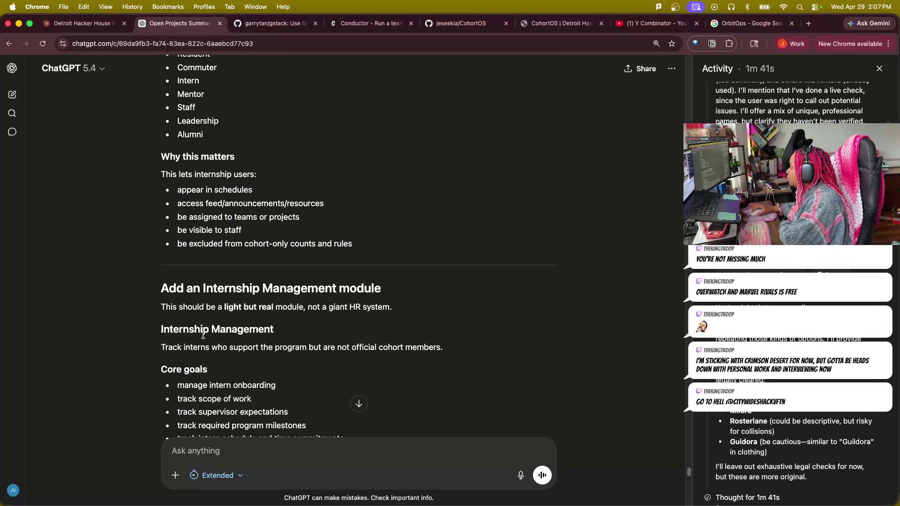
scroll(98, 416, "down", 2)
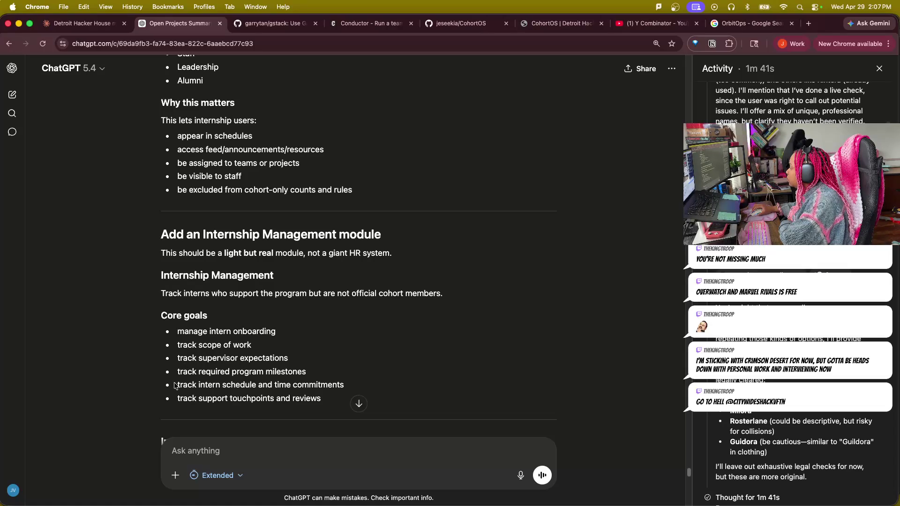
scroll(113, 416, "down", 3)
scroll(86, 409, "down", 2)
scroll(86, 410, "down", 2)
scroll(82, 413, "up", 3)
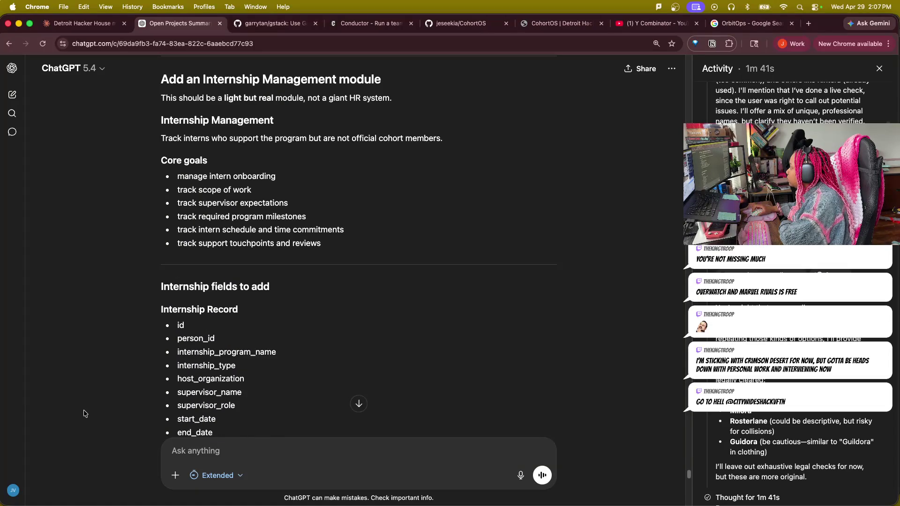
scroll(84, 413, "down", 2)
scroll(84, 413, "down", 2)
scroll(83, 412, "down", 1)
scroll(87, 411, "down", 3)
scroll(86, 410, "down", 1)
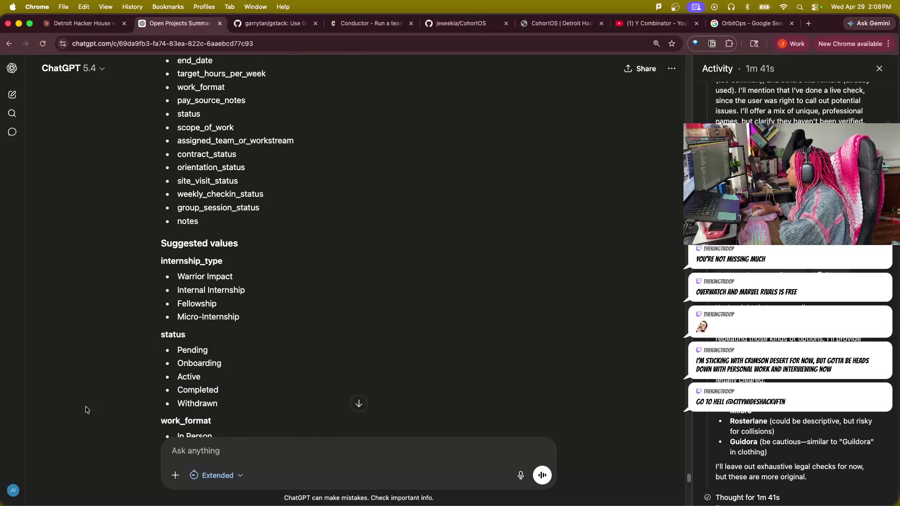
scroll(85, 409, "down", 1)
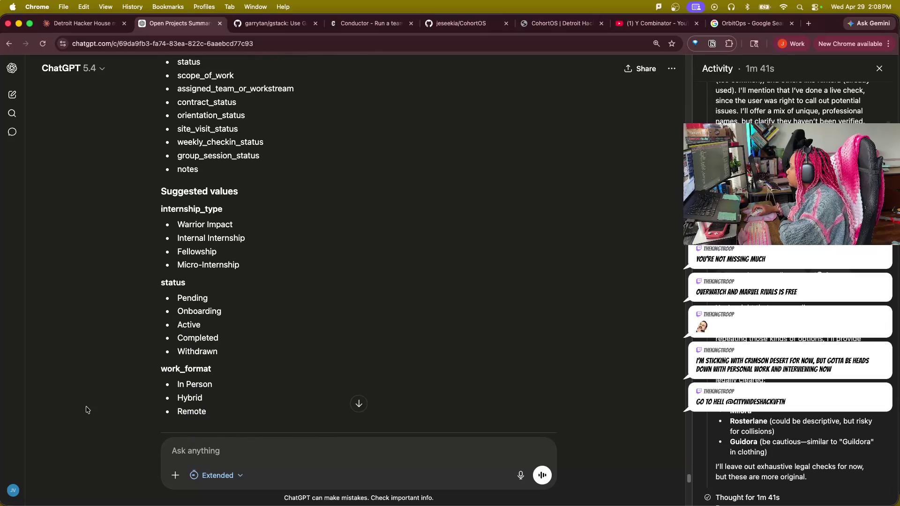
scroll(87, 410, "down", 2)
scroll(88, 409, "down", 1)
scroll(87, 409, "down", 2)
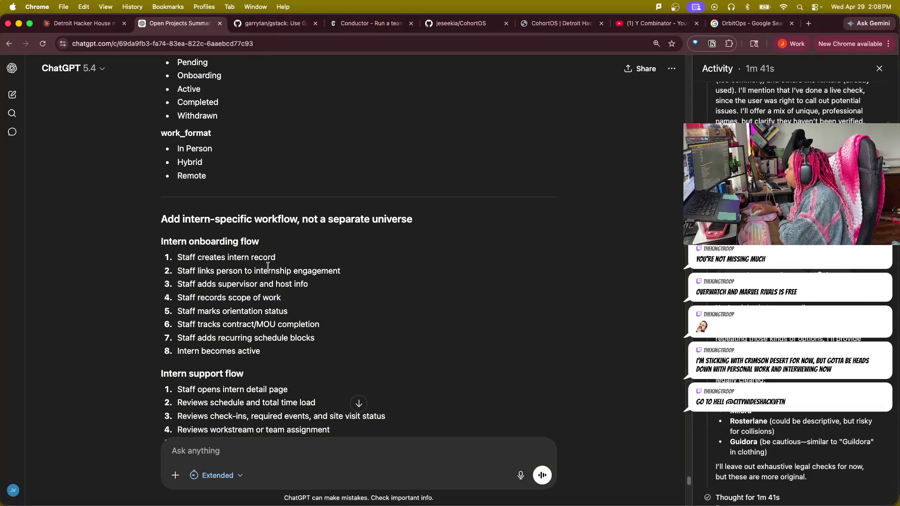
left_click_drag(176, 258, 276, 257)
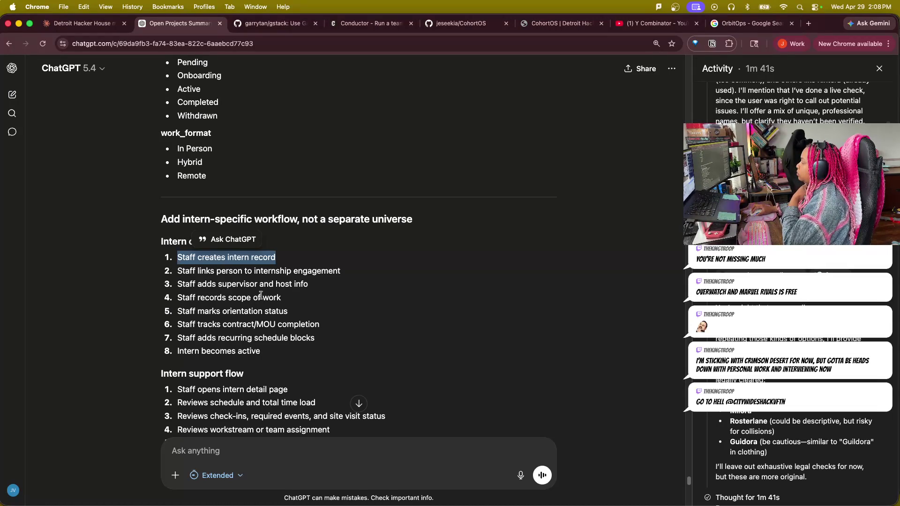
scroll(372, 344, "down", 2)
scroll(372, 344, "down", 1)
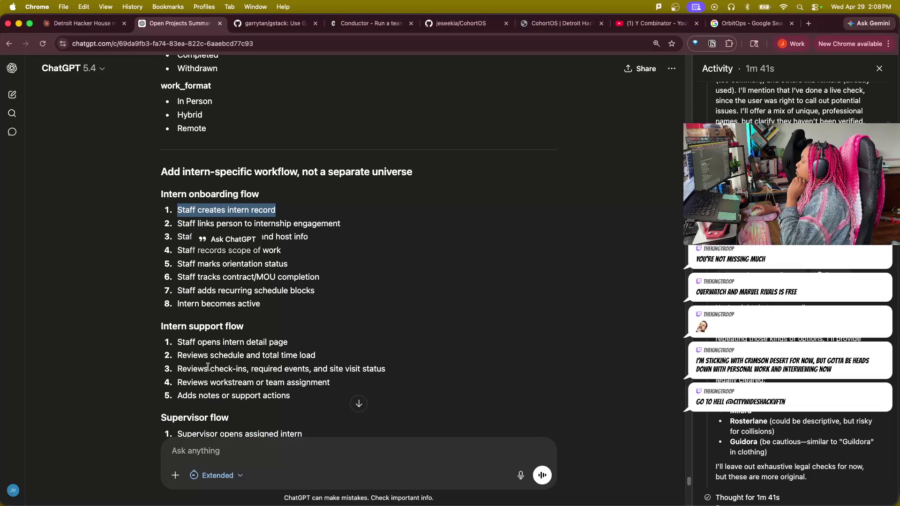
scroll(208, 367, "down", 1)
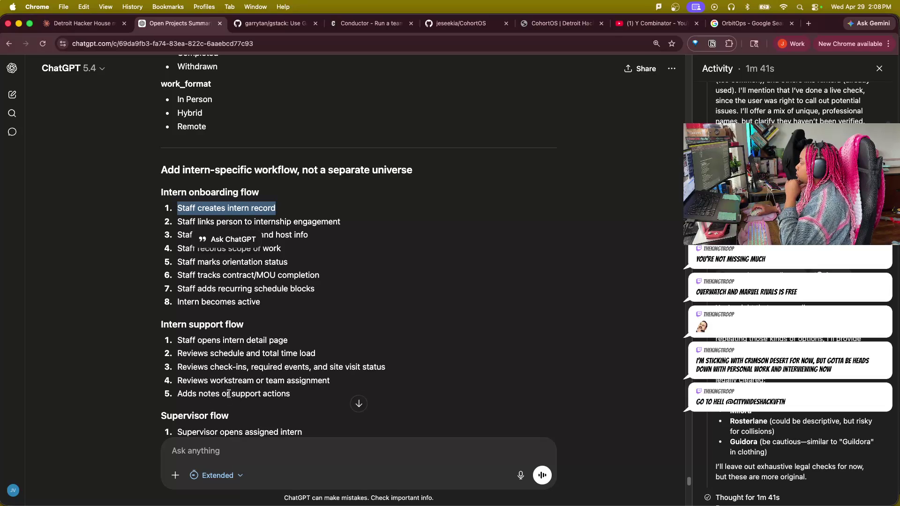
scroll(306, 390, "down", 2)
scroll(306, 390, "down", 3)
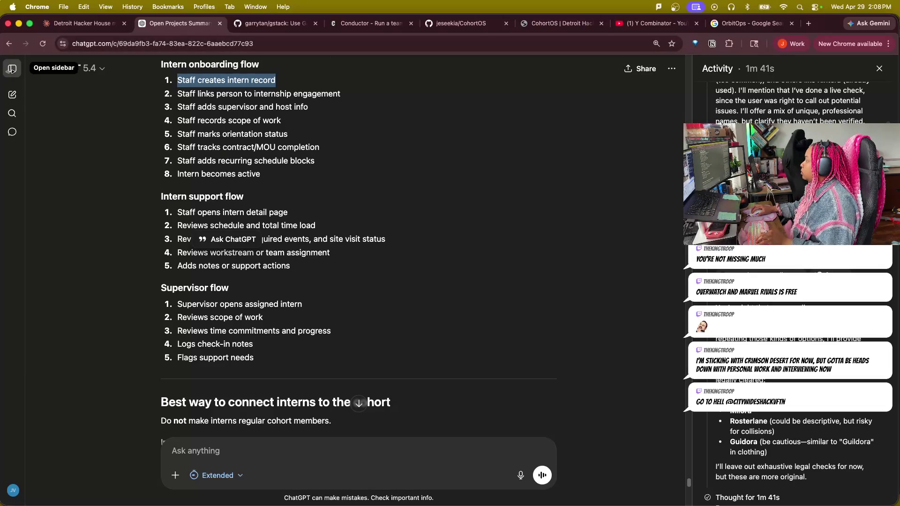
left_click(12, 94)
type("Create ")
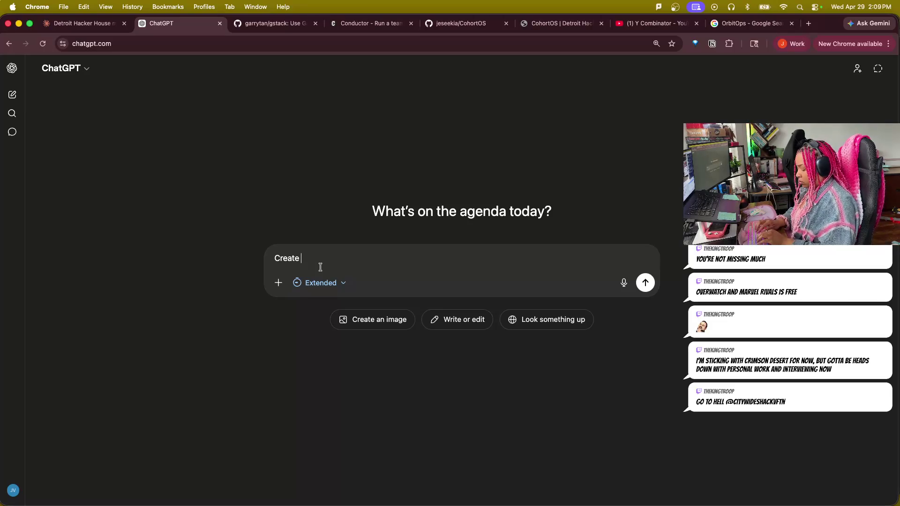
type("a blank weekly sch")
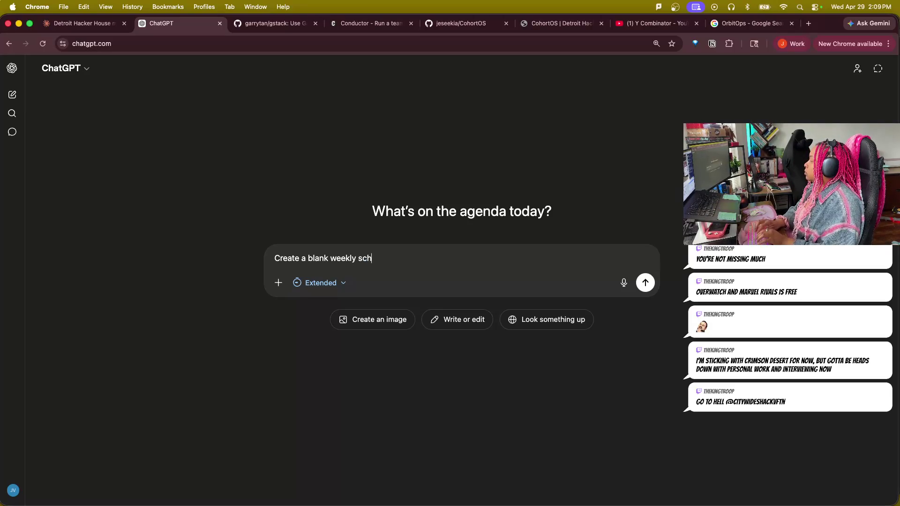
type("edule that I can use tgo")
- Send a new-chat request for a blank Monday-start weekly schedule with days beginning at 4am
key("BackSpace")
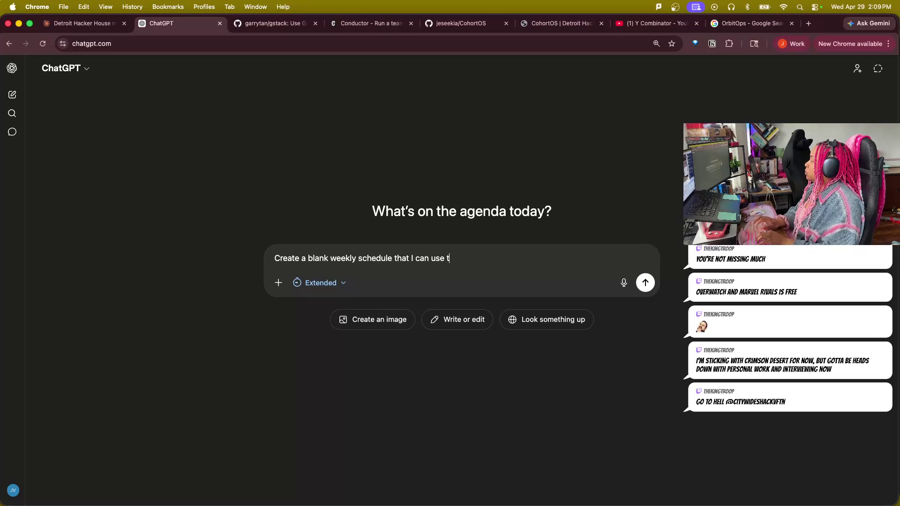
type("ma")
type("p out ")
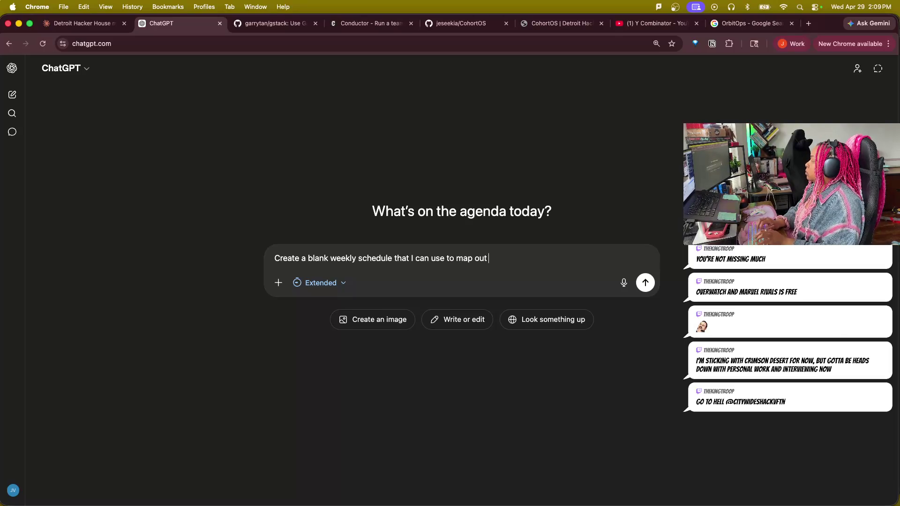
type("my time.")
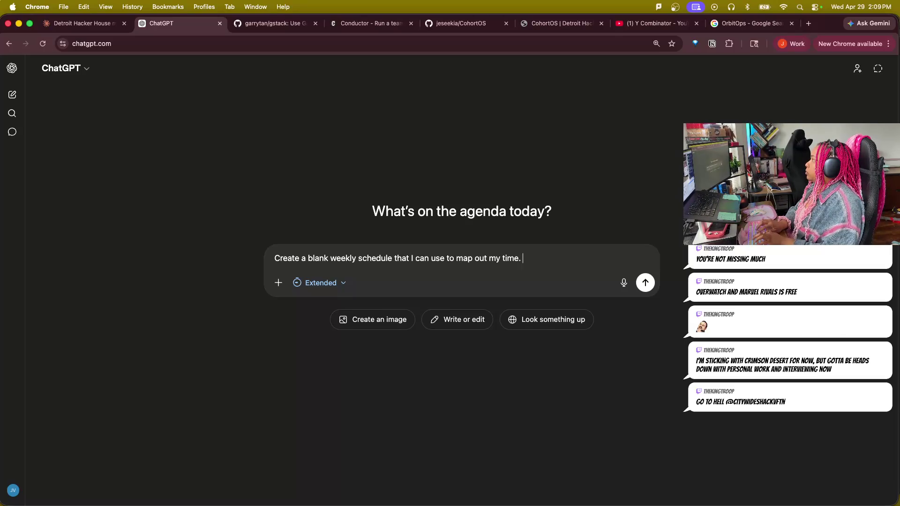
type("hje")
type("weedk")
key("BackSpace")
key("BackSpace")
key("BackSpace")
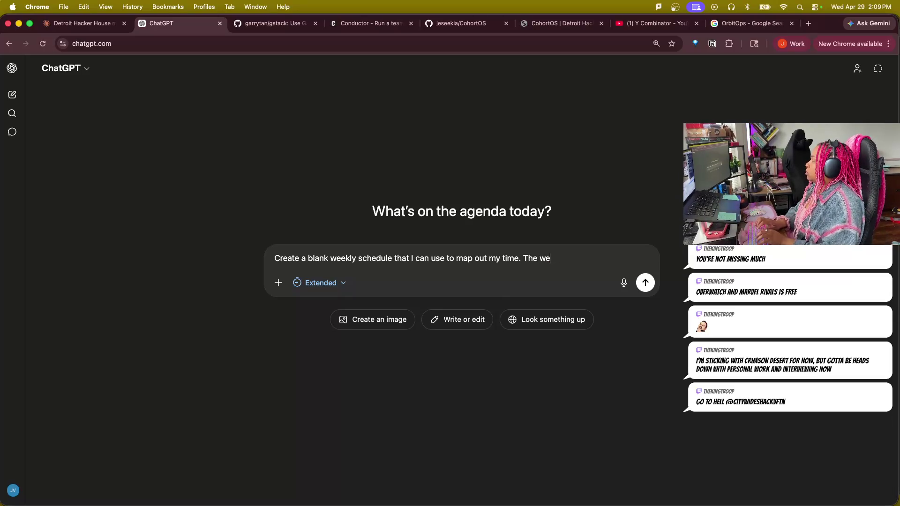
type("k shouild")
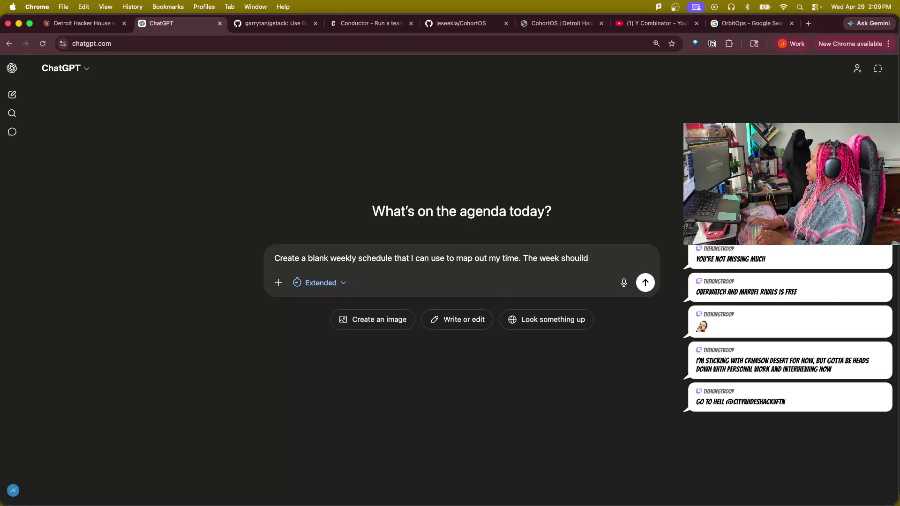
type("ld sart on")
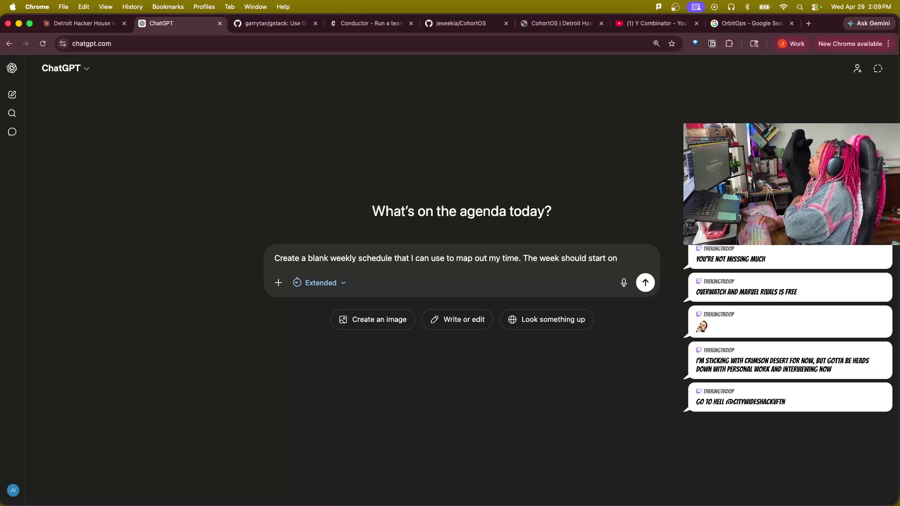
type("fM")
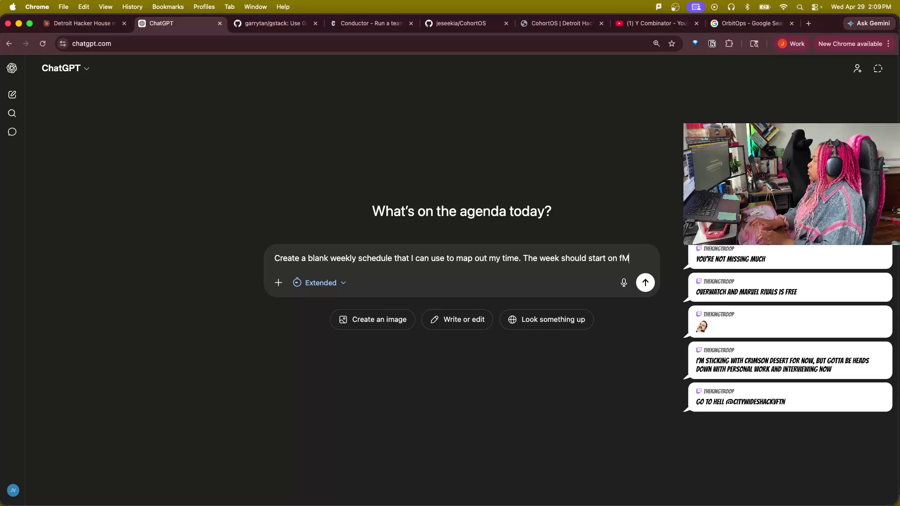
type("oMonday and the day should start at")
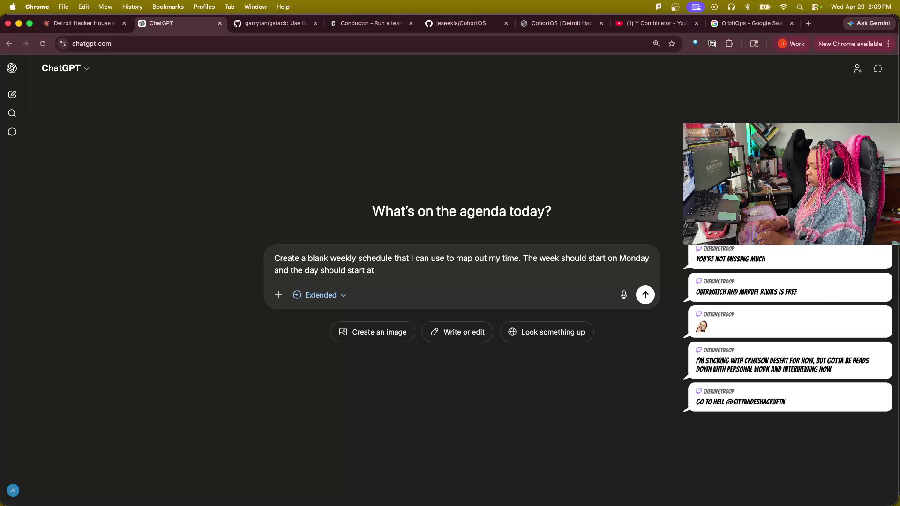
type(" a")
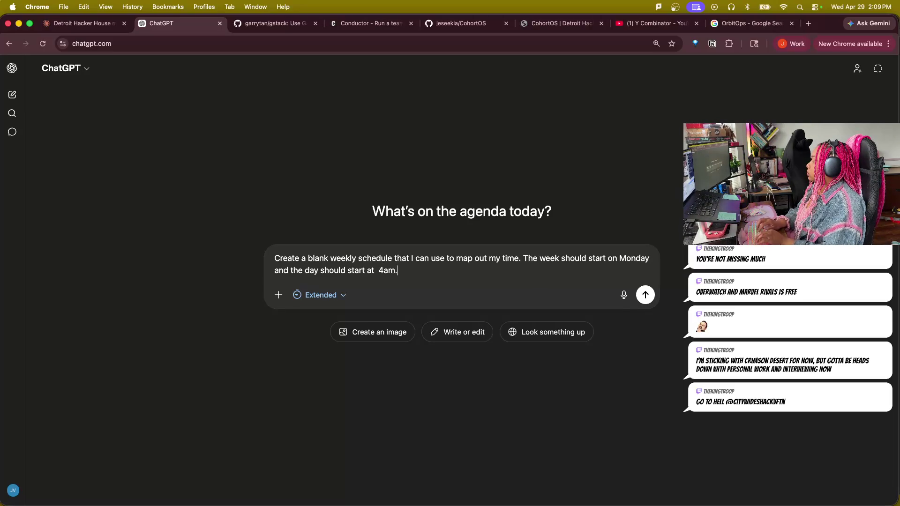
key("Return")
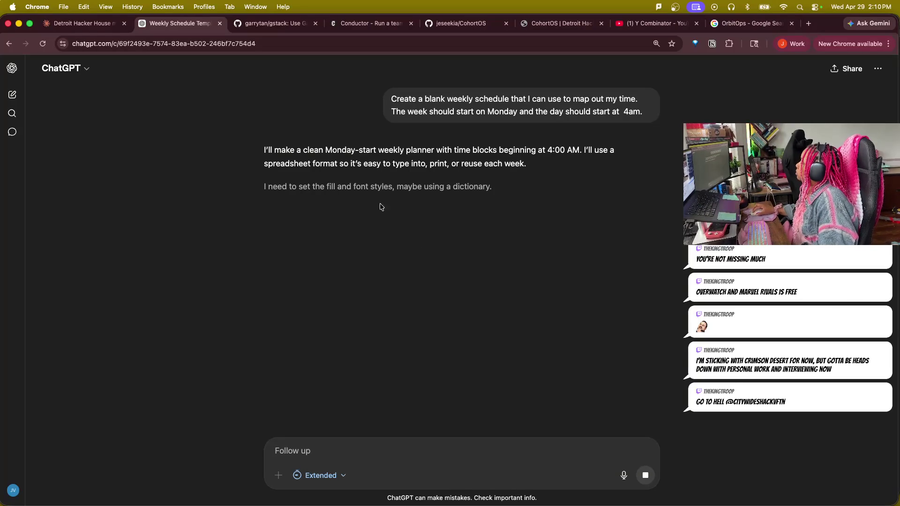
- Show the progress details of the planner-building response
left_click(411, 189)
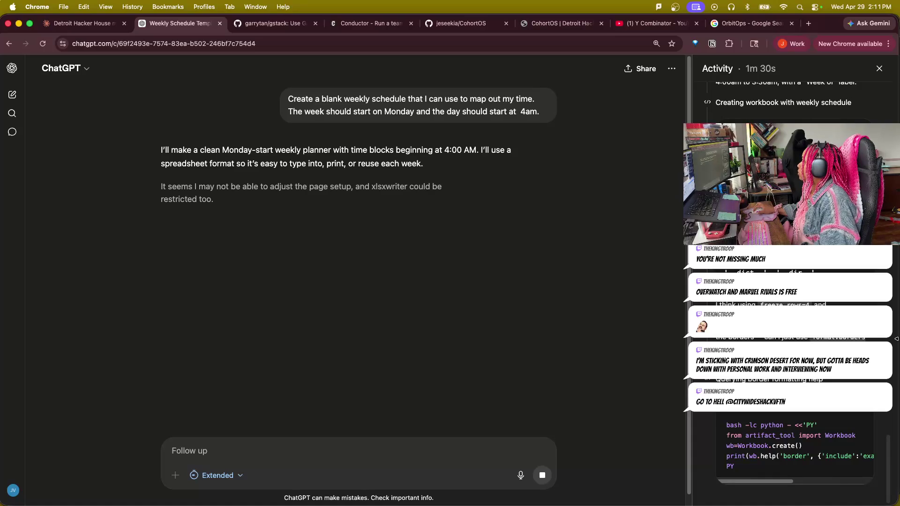
- Narrow the browser window so the Activity panel sits beside the conversation
left_click_drag(897, 338, 680, 325)
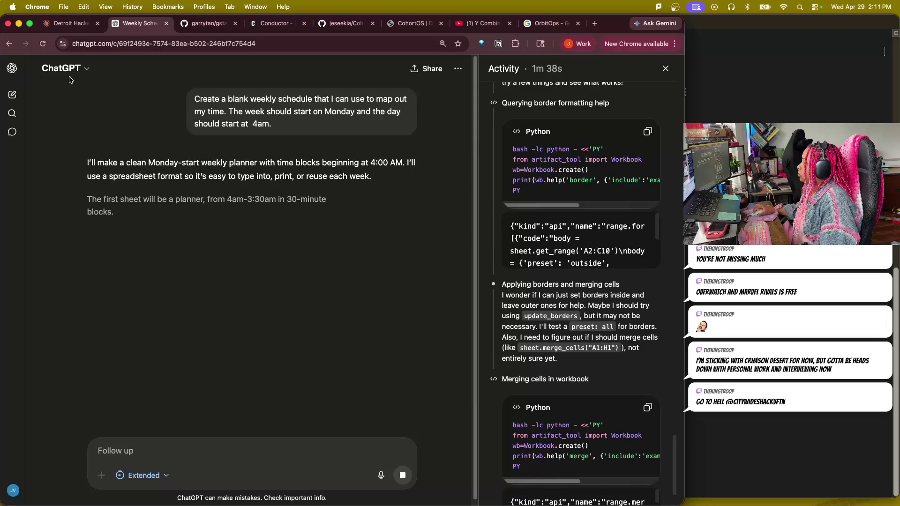
- Return to the Open Projects Summary conversation and review the reply's closing offer
left_click(13, 69)
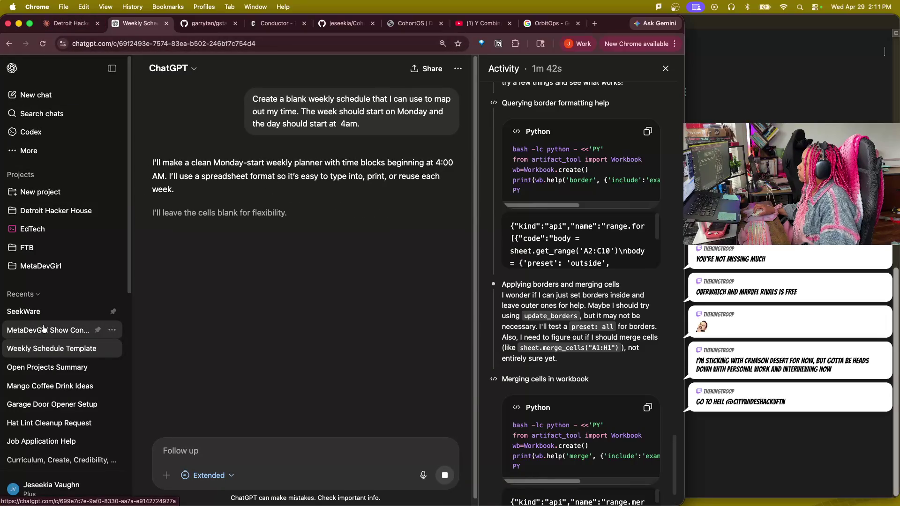
left_click(25, 372)
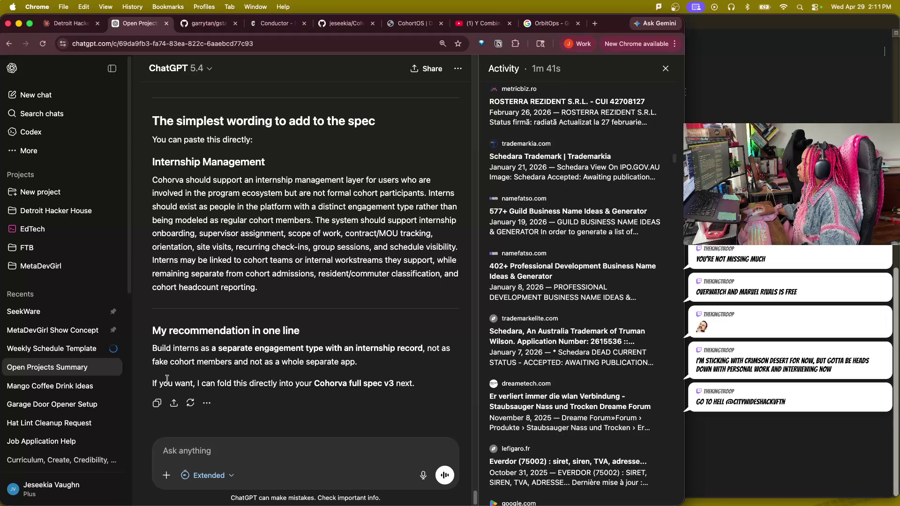
left_click_drag(178, 383, 415, 384)
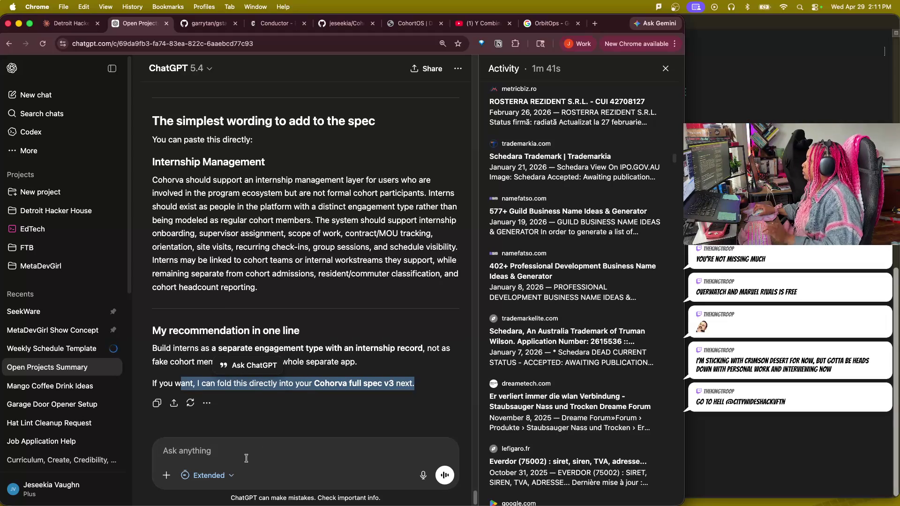
left_click(226, 471)
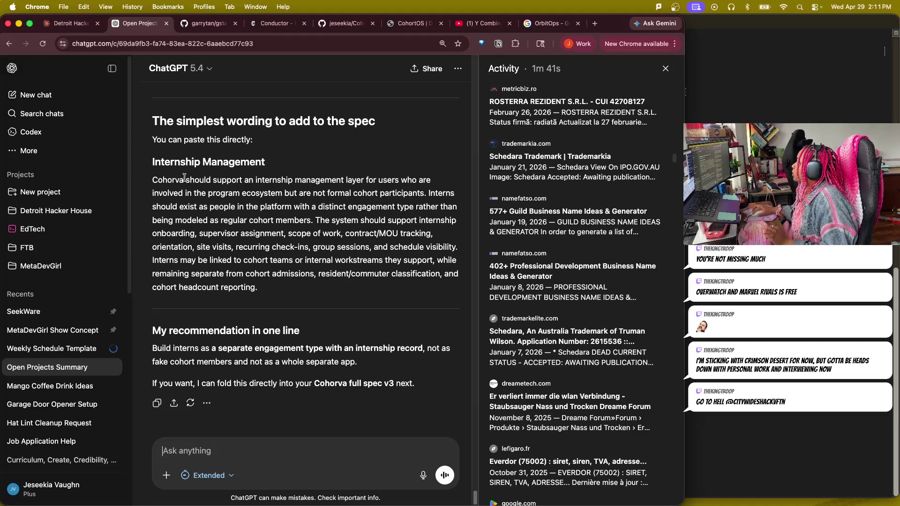
- Highlight the Internship Management spec paragraph and begin a follow-up starting 'Add that to the'
mouse_move(204, 180)
left_mouse_down()
mouse_move(441, 187)
mouse_move(377, 202)
left_mouse_up()
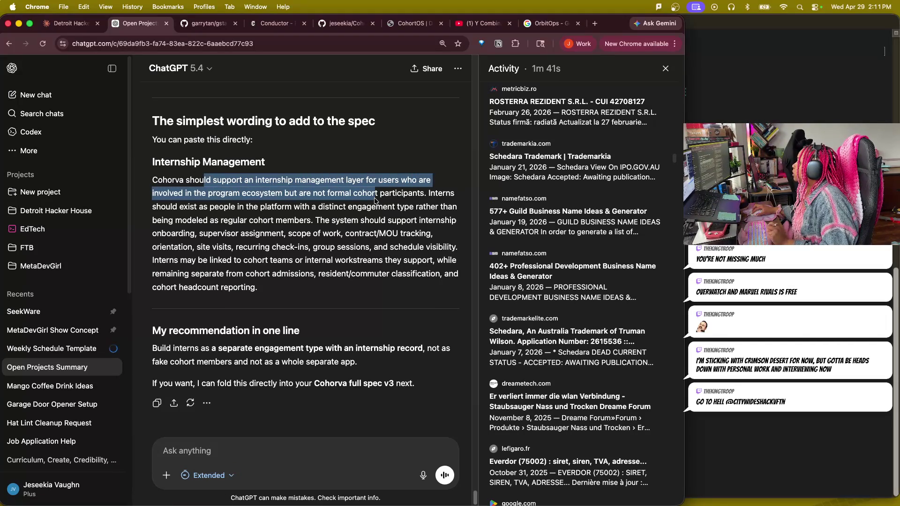
left_click_drag(376, 202, 457, 207)
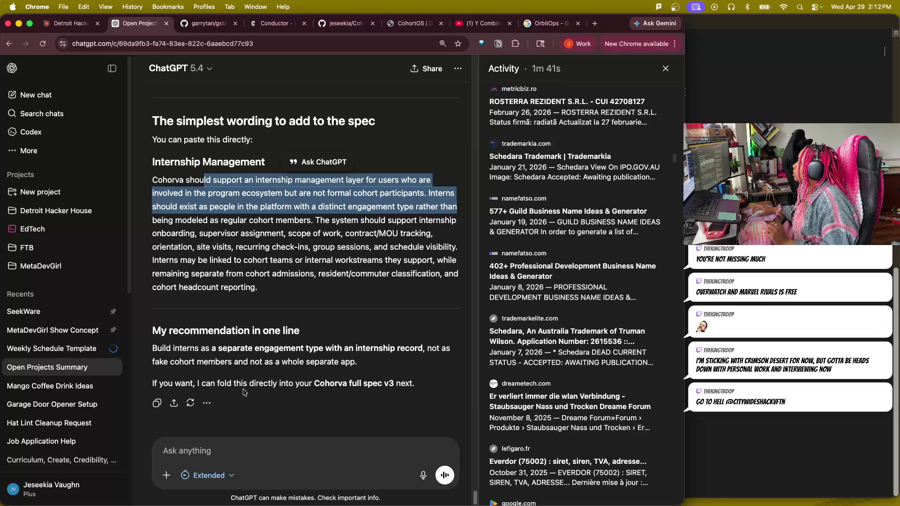
left_click(243, 454)
type("f")
key("BackSpace")
type("Add that to the ")
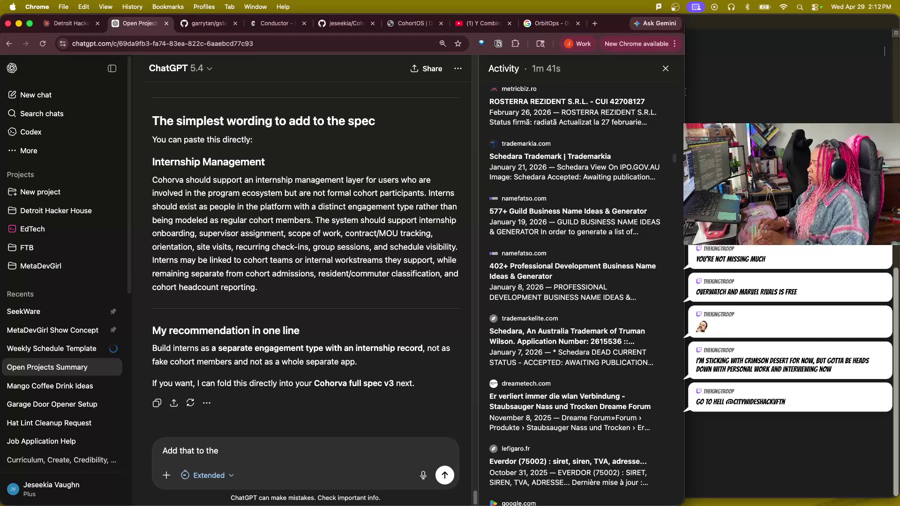
type("v3 s")
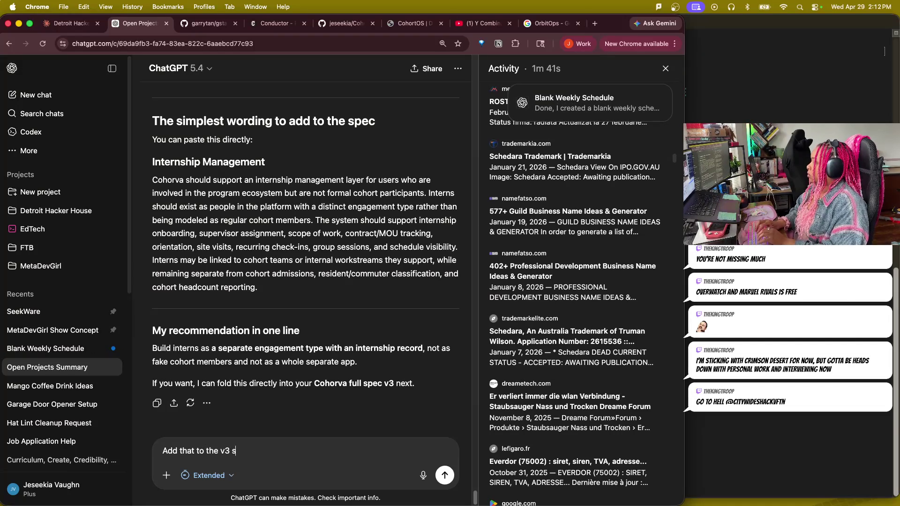
type("cope")
- Send 'Add that to the v3 scope' and switch to the Blank Weekly Schedule conversation
key("Return")
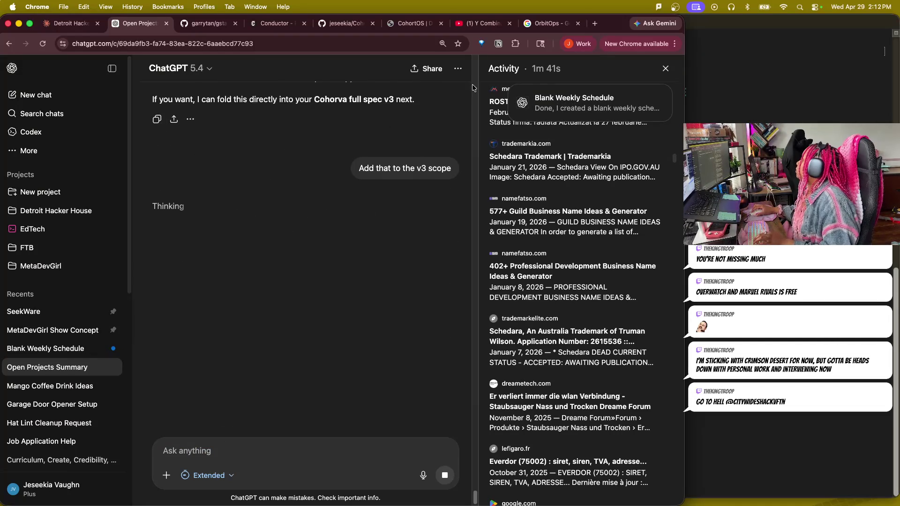
left_click(556, 98)
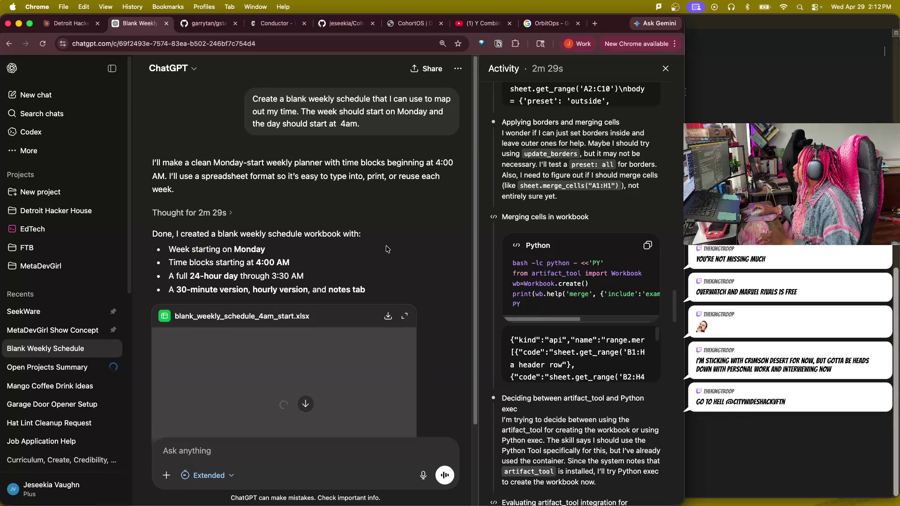
scroll(386, 249, "down", 1)
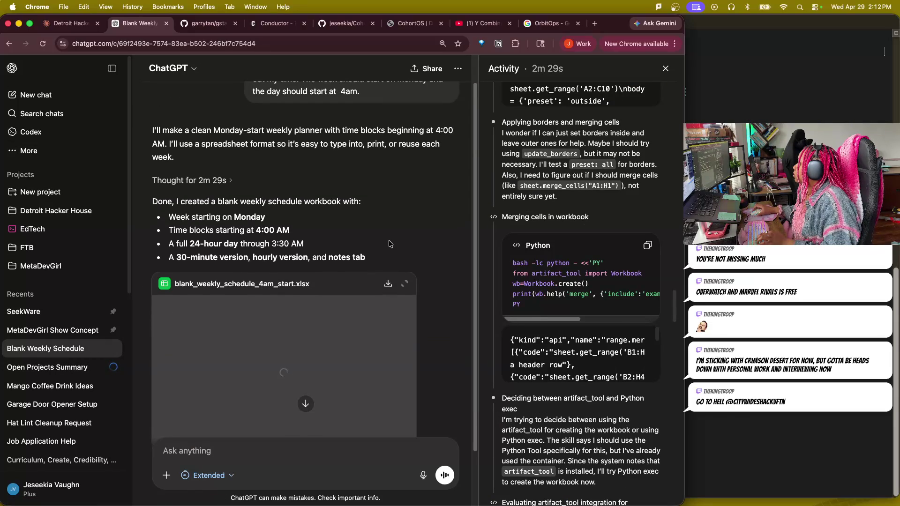
scroll(388, 244, "down", 1)
scroll(390, 242, "down", 1)
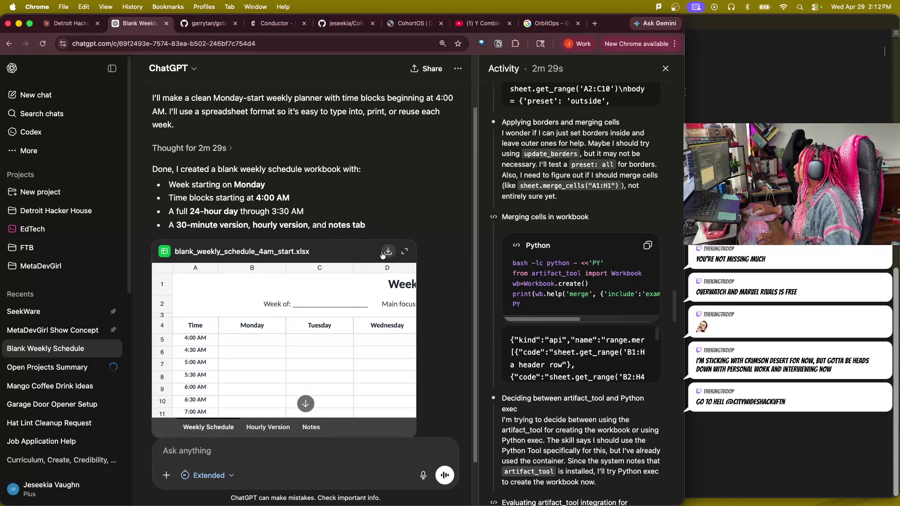
- Look over the Weekly Schedule, Hourly Version and Notes sheets of the workbook preview
left_click(282, 428)
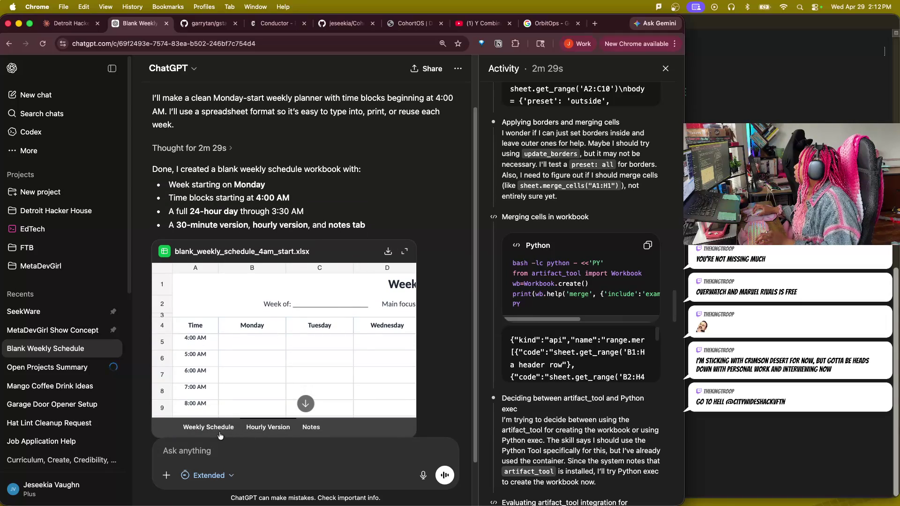
left_click(226, 431)
left_click(281, 430)
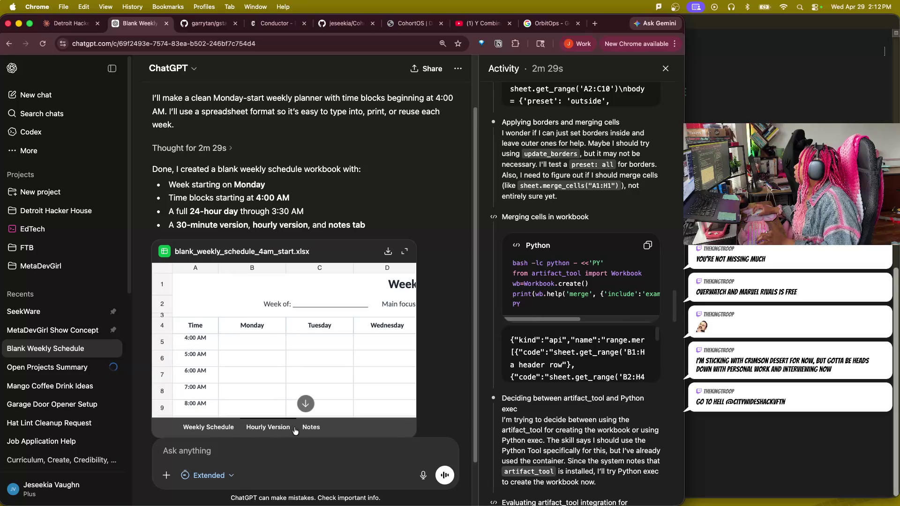
left_click(318, 429)
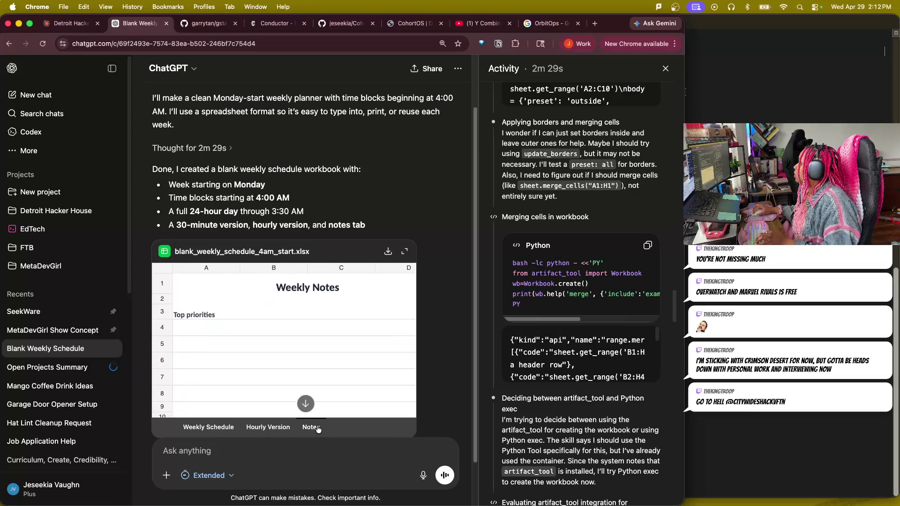
left_click(221, 431)
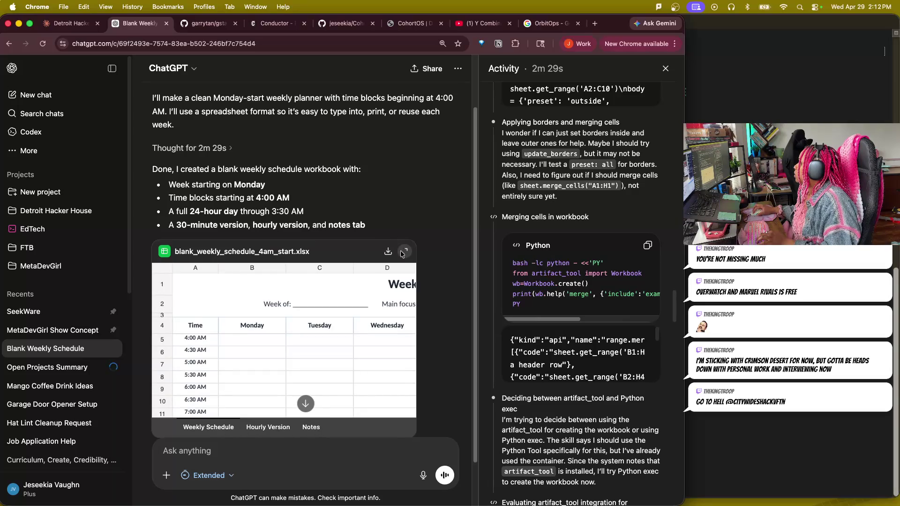
- View the workbook full screen in a maximized window, then return to the Blank Weekly Schedule chat
left_click(404, 252)
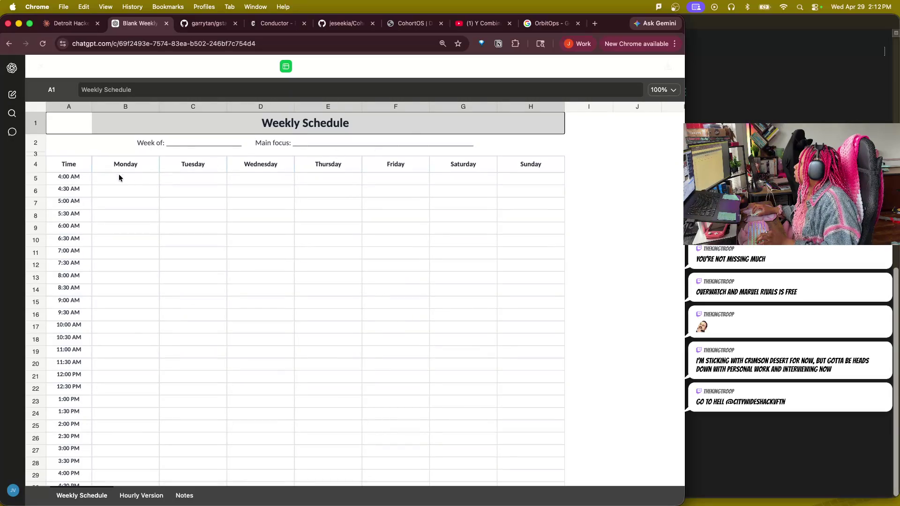
left_click(10, 43)
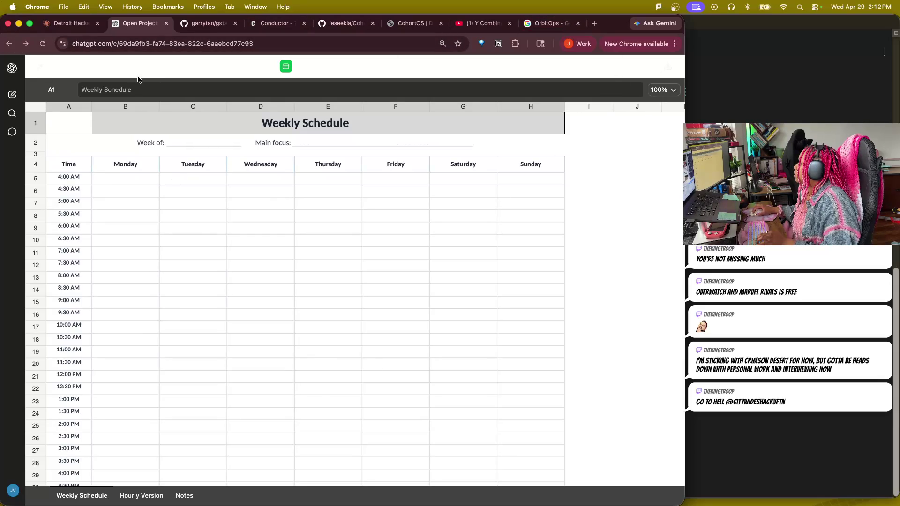
double_click(611, 23)
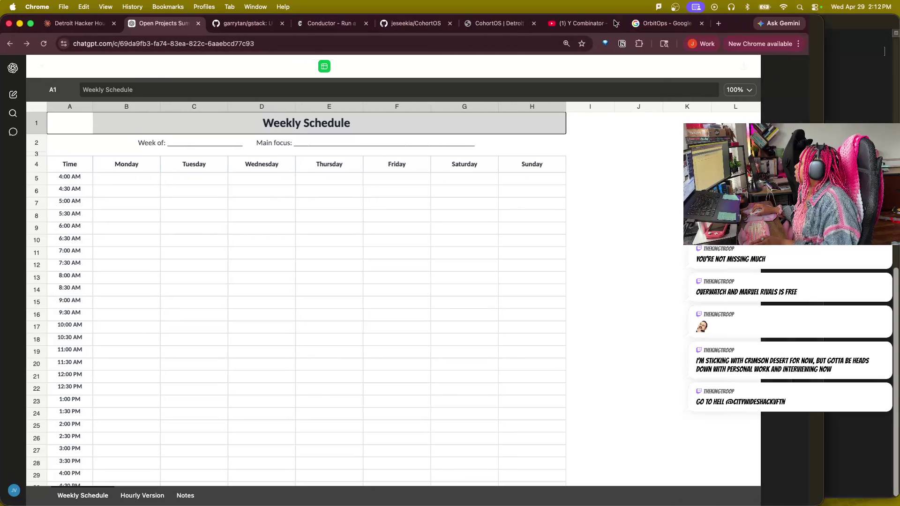
key("Escape")
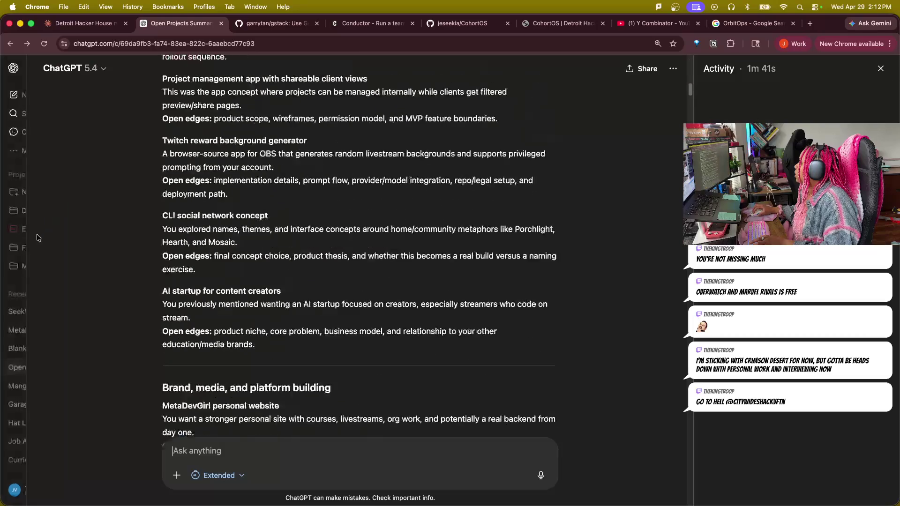
scroll(564, 243, "down", 3)
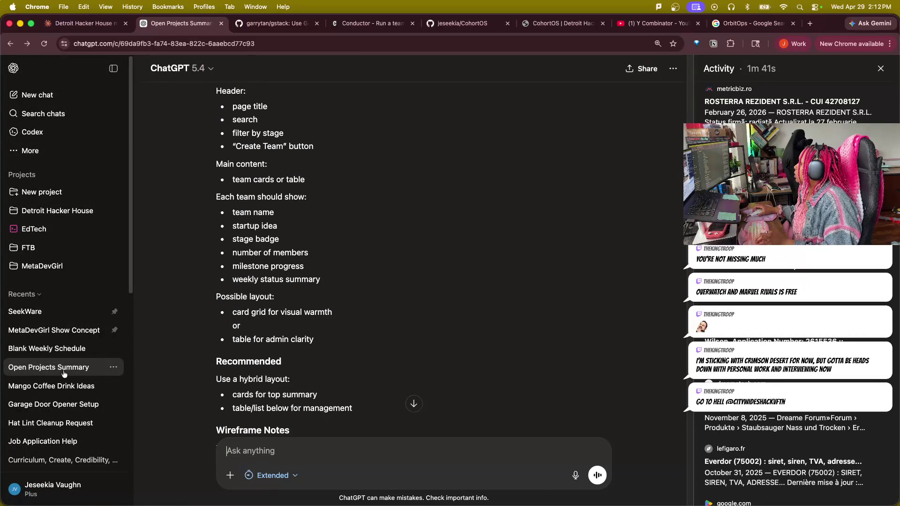
left_click(54, 348)
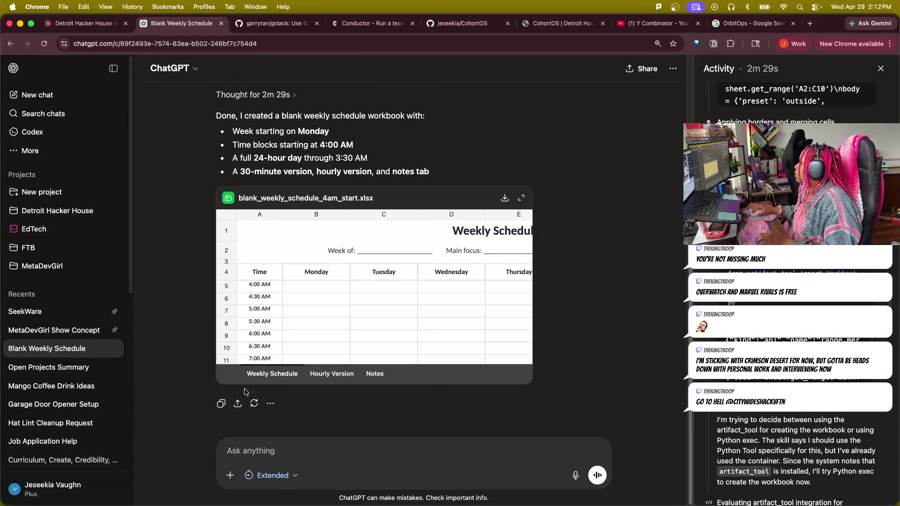
left_click(271, 404)
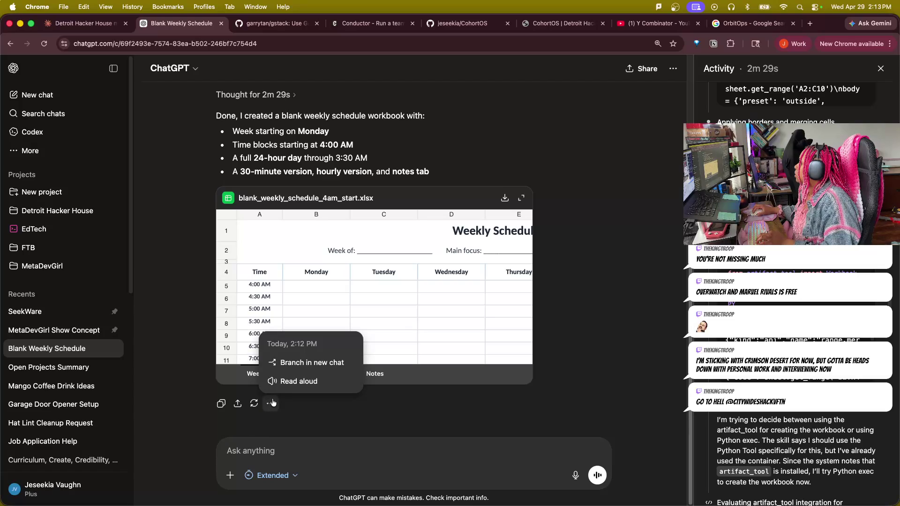
left_click(437, 414)
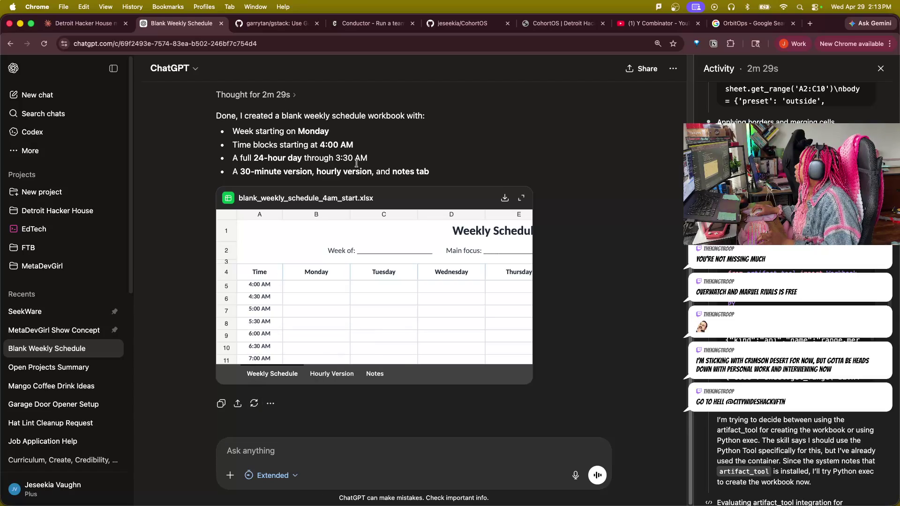
scroll(387, 282, "up", 2)
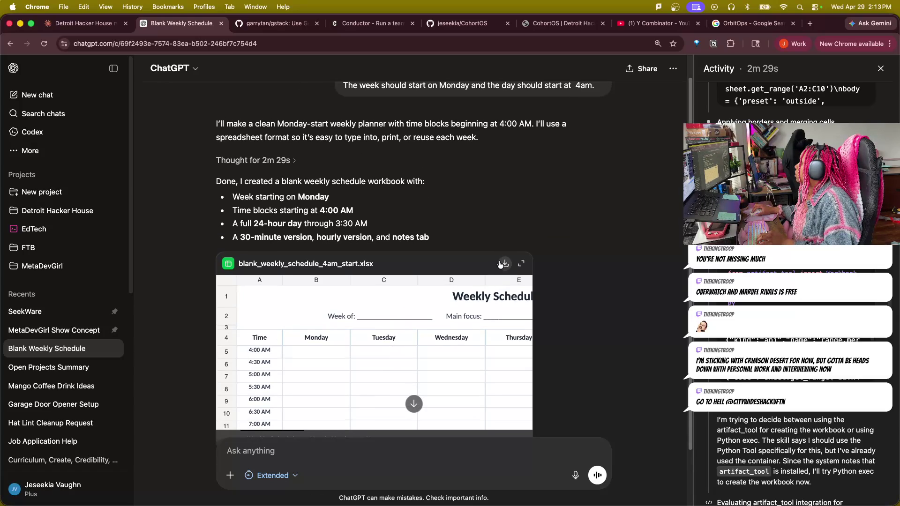
- Upload blank_weekly_schedule_4am_start.xlsx from Downloads to Google Drive in a new tab
left_click(811, 23)
type("drive.google.com")
key("Return")
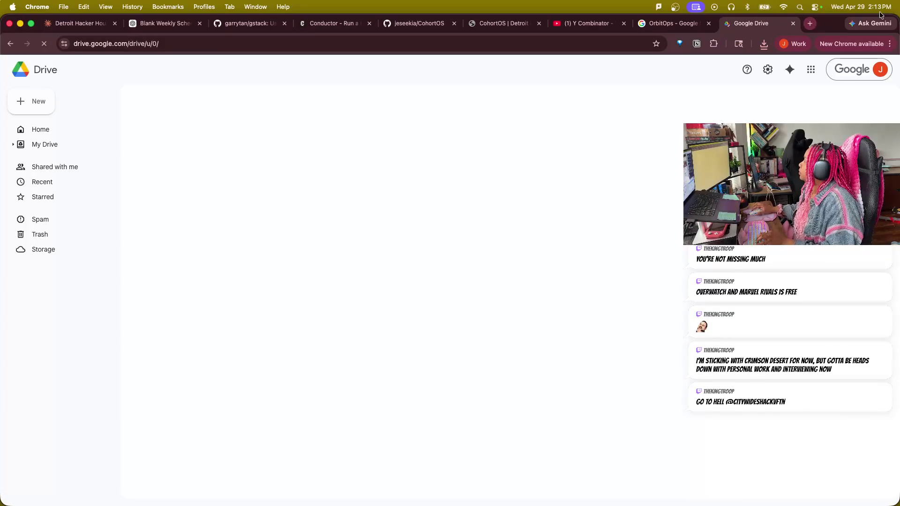
left_click(35, 101)
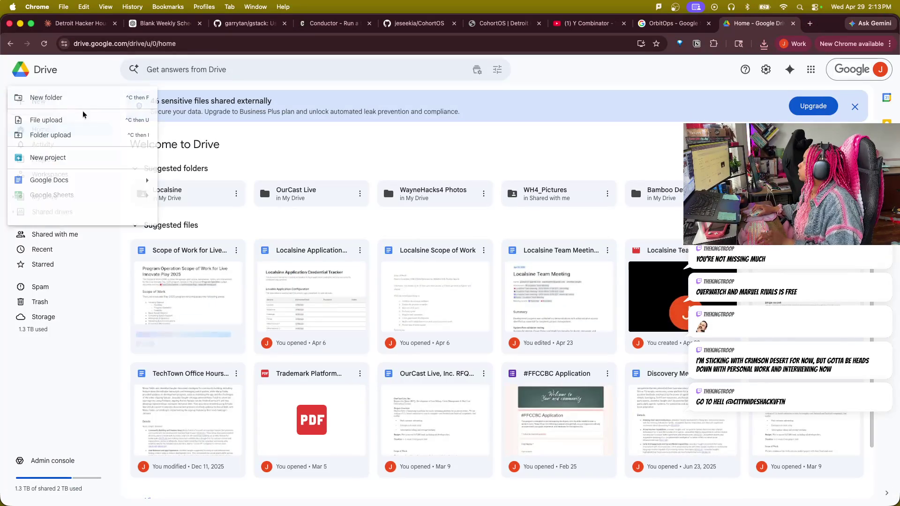
left_click(46, 121)
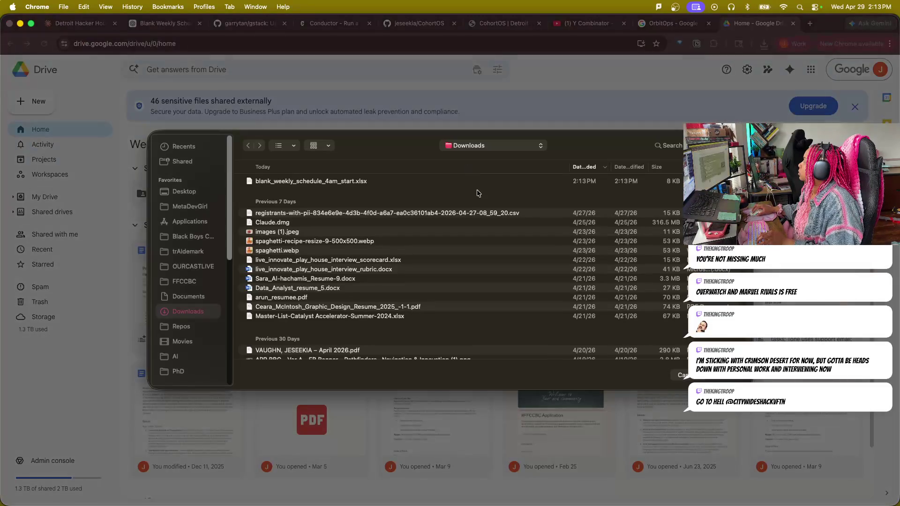
left_click(739, 379)
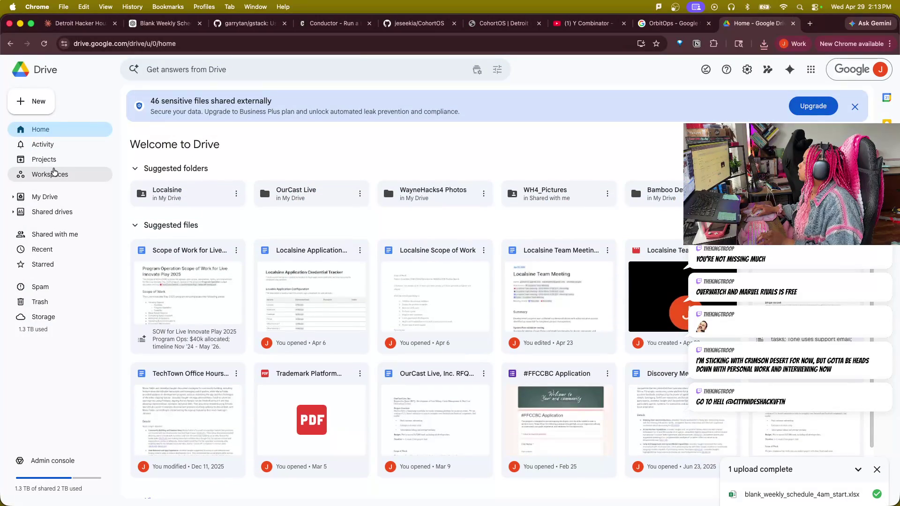
- Visit the Workspaces page and open the uploaded workbook in Google Sheets
left_click(55, 173)
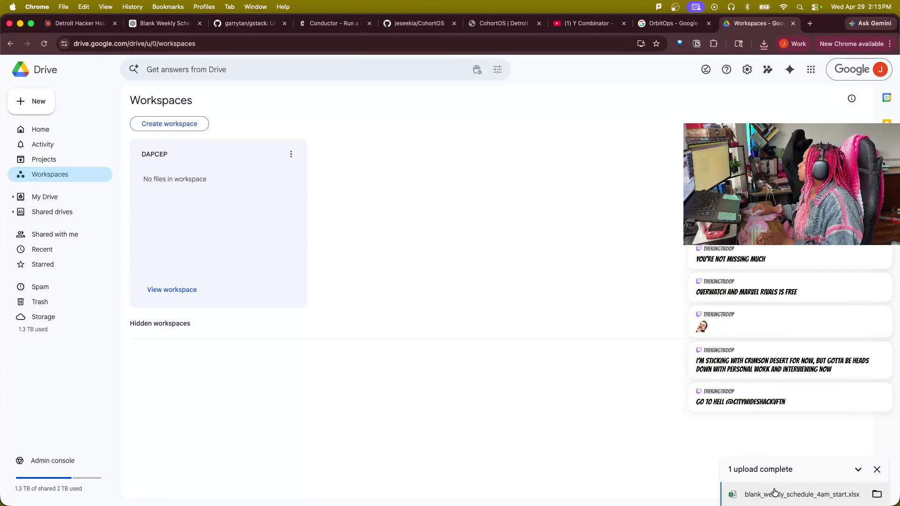
left_click(775, 492)
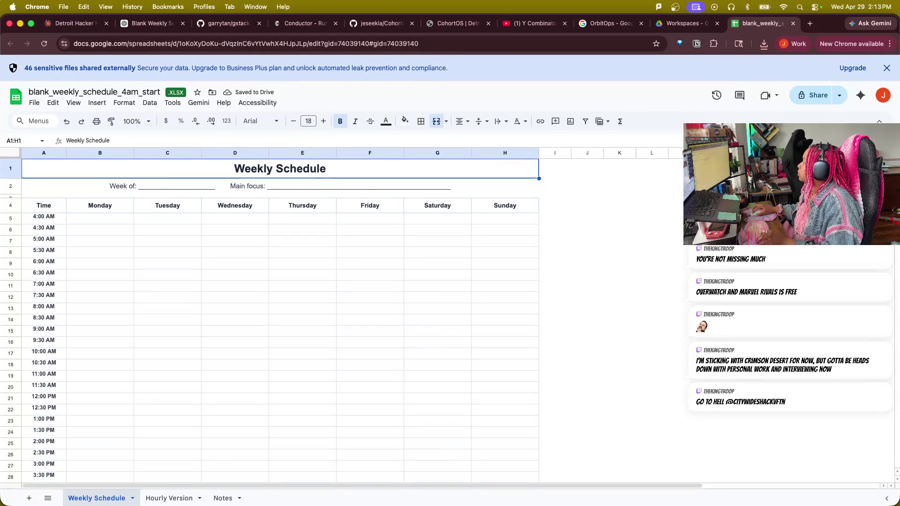
- Preview printing of the weekly schedule with narrow margins, spanning four pages, then close it
left_click(37, 106)
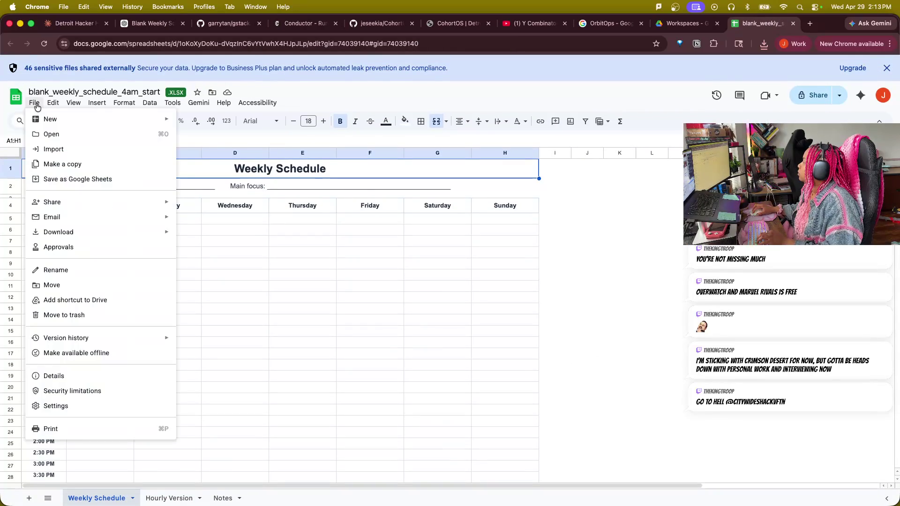
left_click(51, 428)
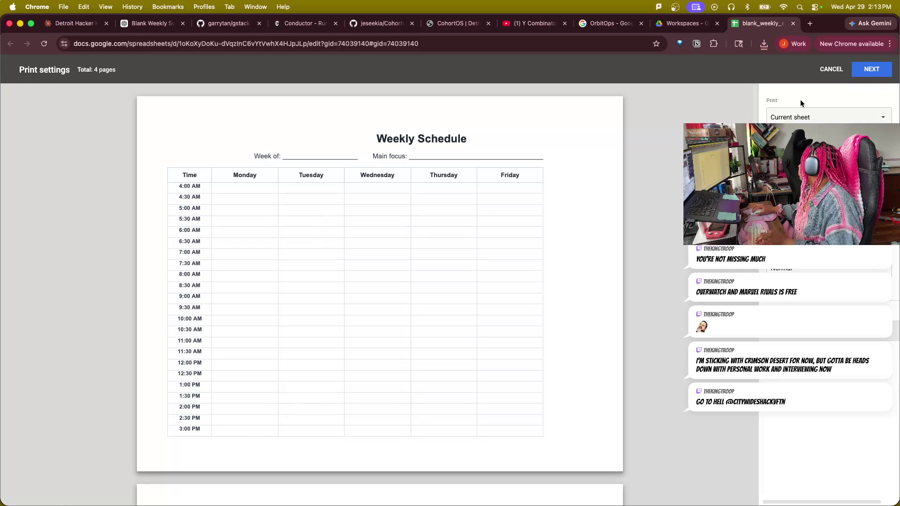
left_click(794, 331)
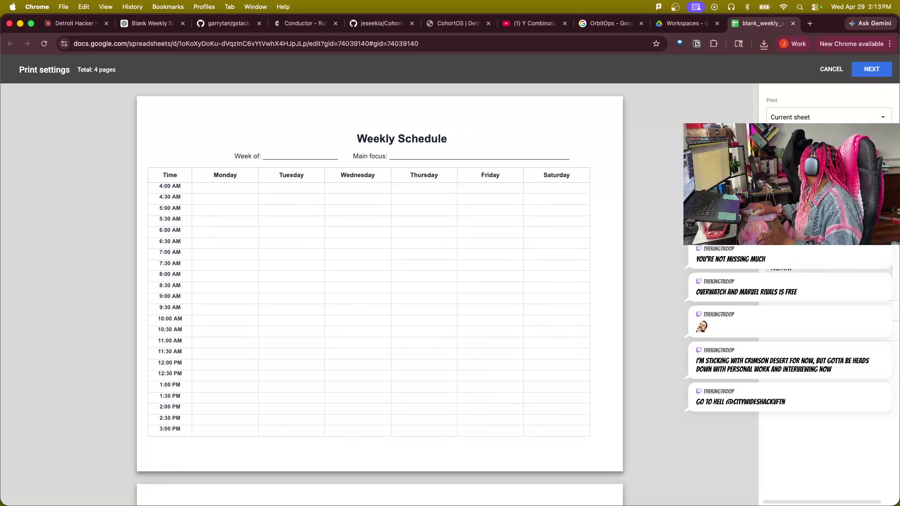
mouse_move(486, 345)
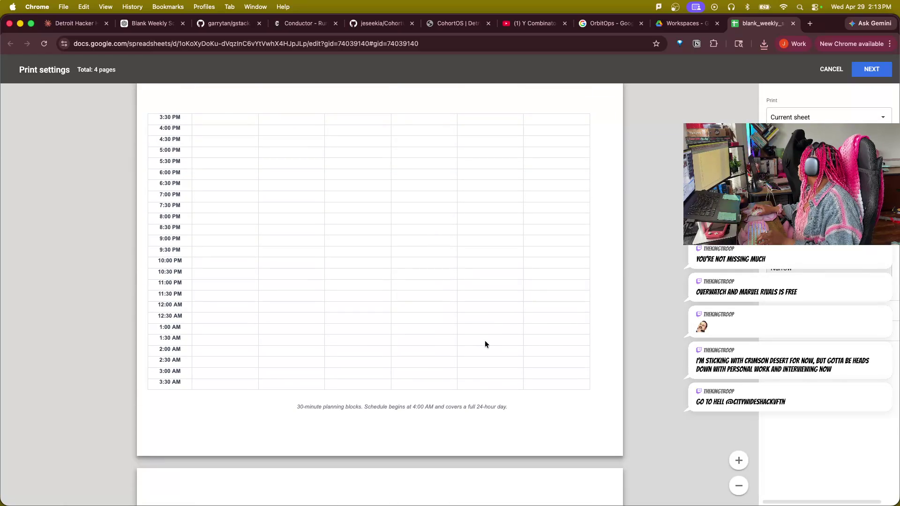
scroll(484, 345, "down", 5)
scroll(487, 343, "up", 5)
scroll(493, 342, "up", 5)
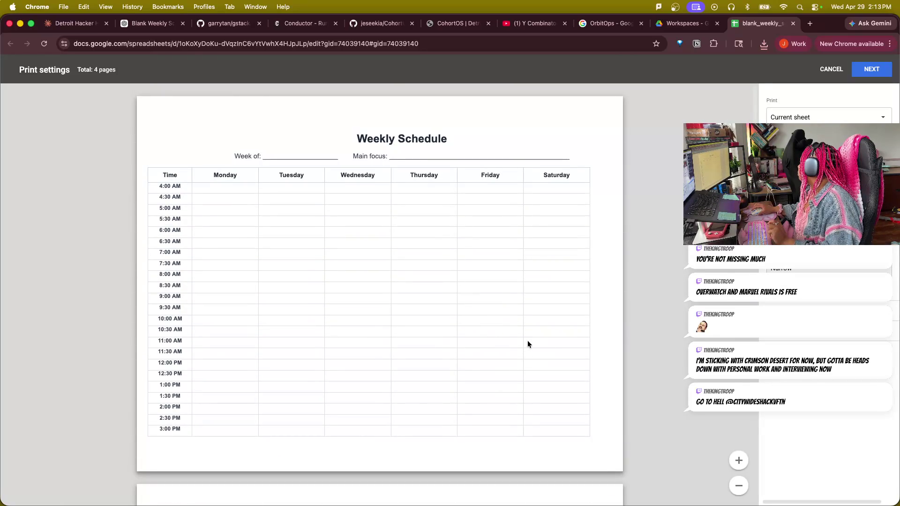
scroll(517, 328, "down", 5)
scroll(515, 329, "down", 5)
scroll(506, 328, "down", 5)
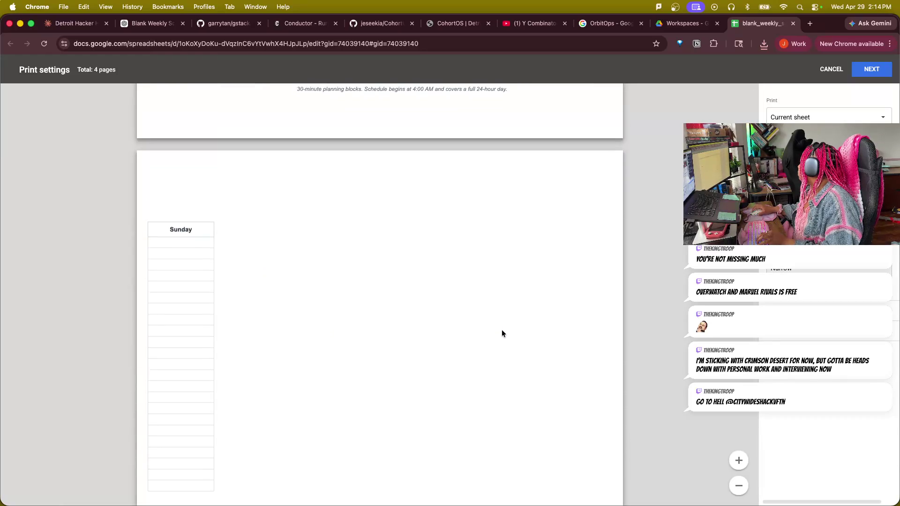
scroll(501, 329, "down", 5)
scroll(502, 329, "up", 2)
scroll(502, 329, "up", 5)
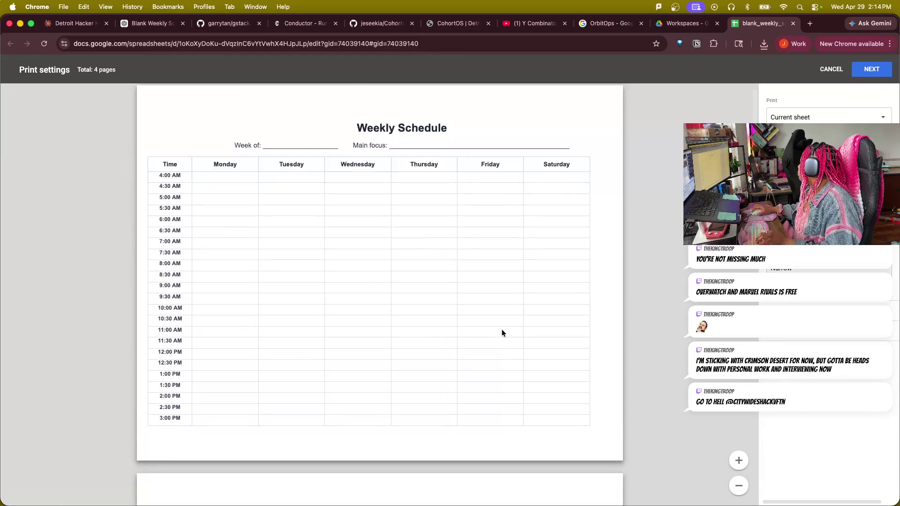
scroll(502, 329, "down", 8)
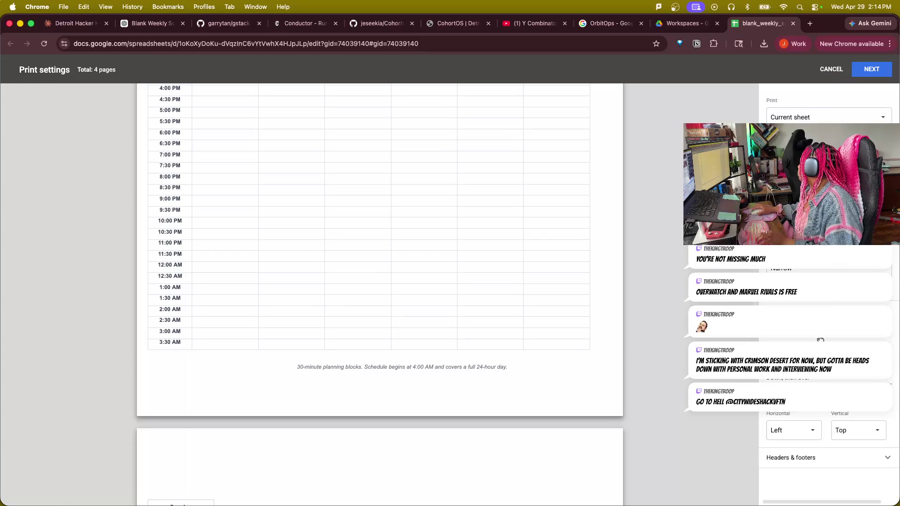
left_click(829, 70)
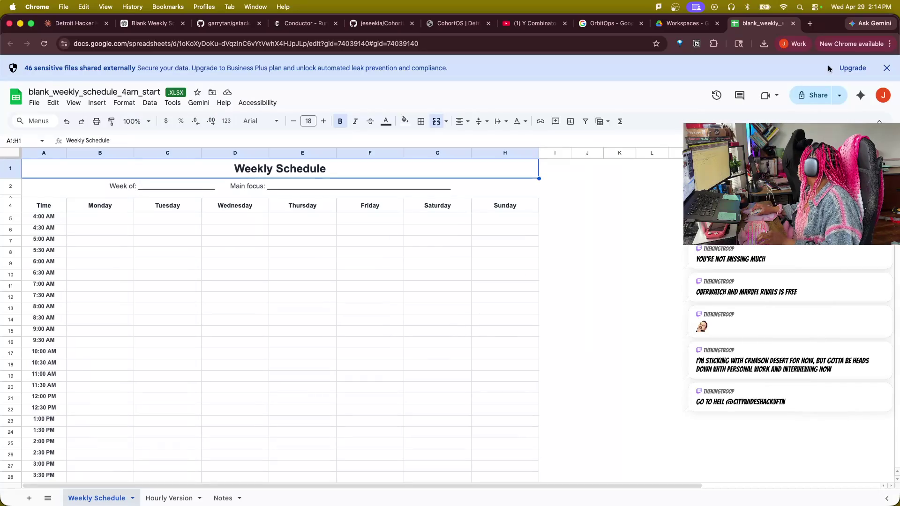
- Reopen and cancel the print preview again, then dismiss the File menu
left_click(34, 103)
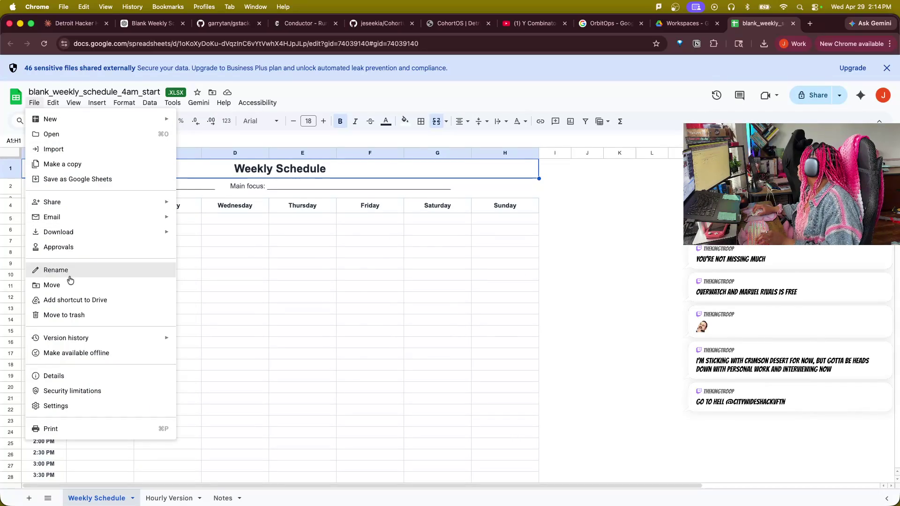
left_click(62, 430)
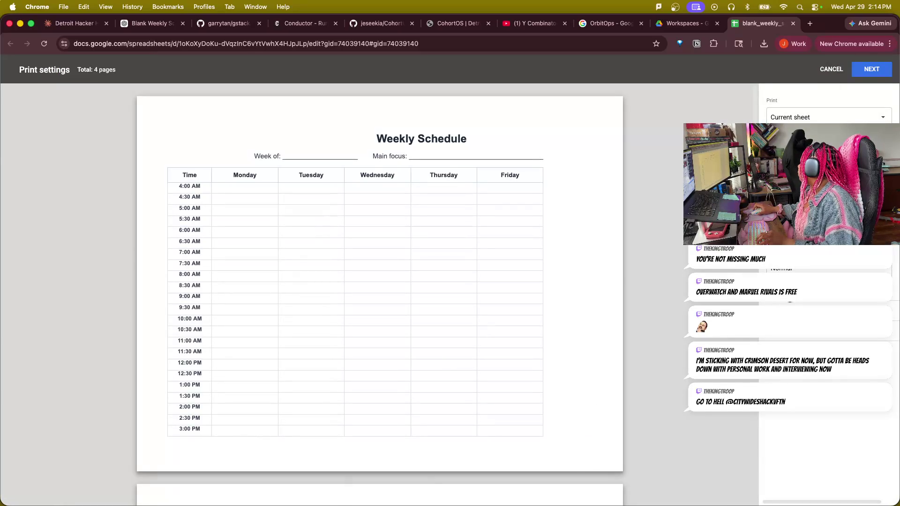
left_click(832, 71)
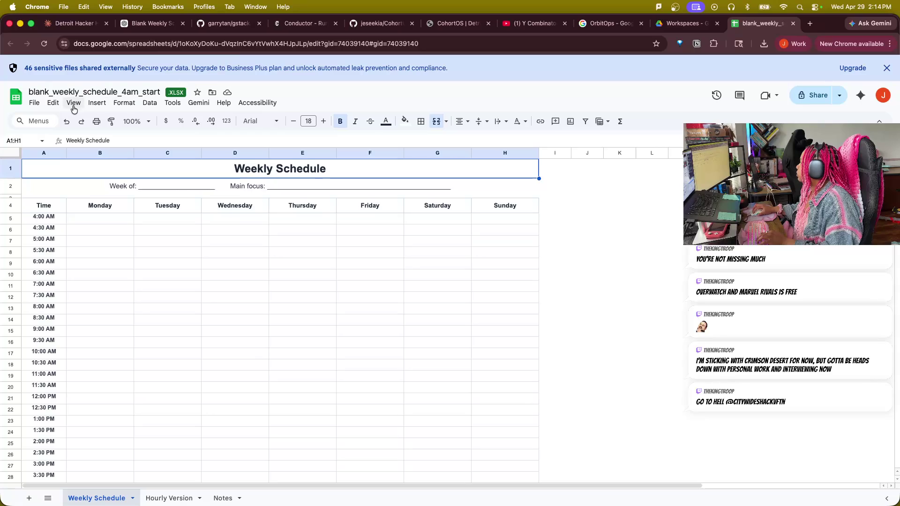
left_click(34, 102)
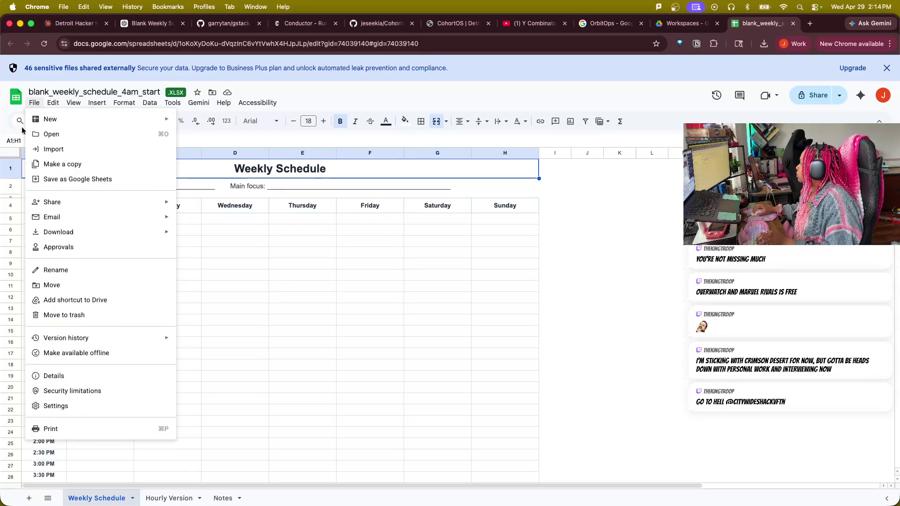
left_click(660, 289)
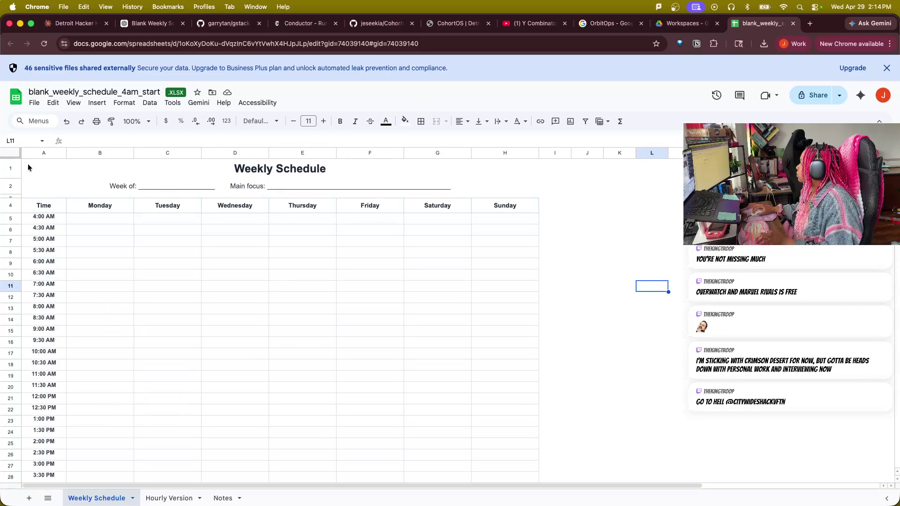
left_click_drag(29, 167, 479, 476)
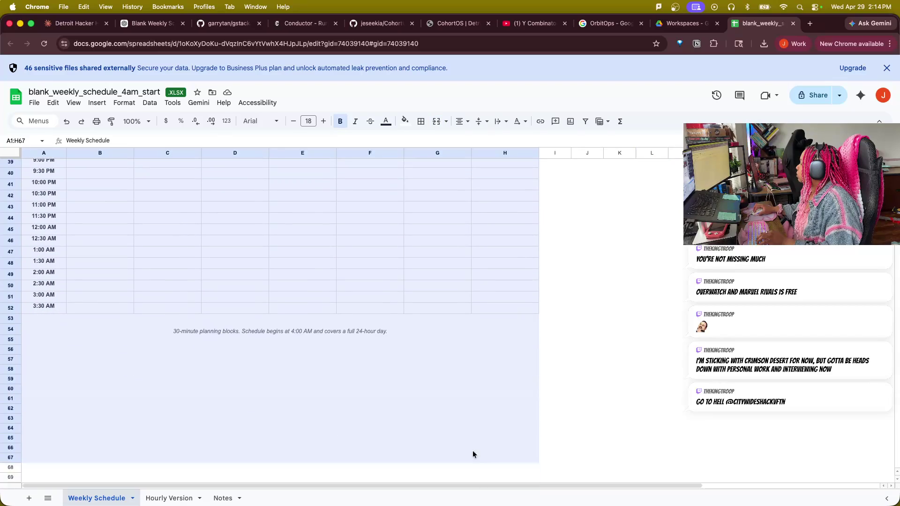
type("f")
scroll(448, 458, "down", 10)
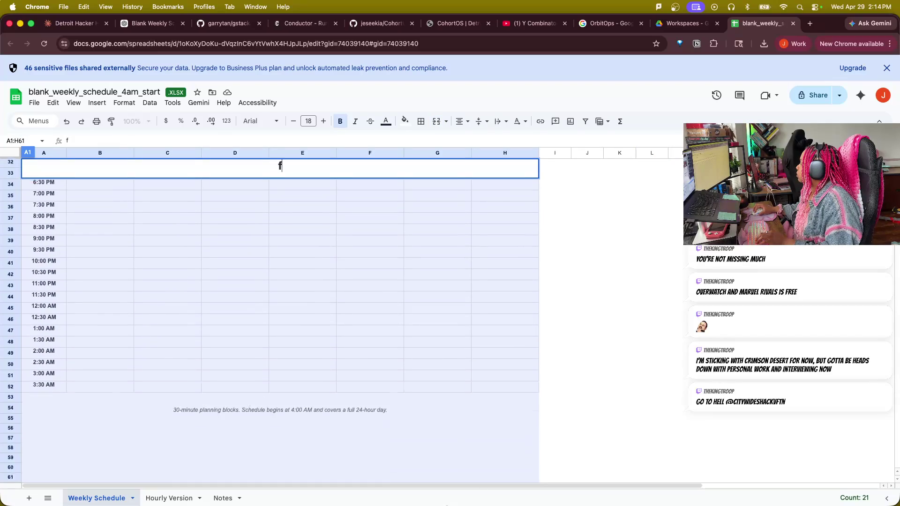
scroll(435, 422, "down", 2)
mouse_move(434, 406)
left_mouse_down()
mouse_move(436, 355)
mouse_move(416, 343)
left_mouse_up()
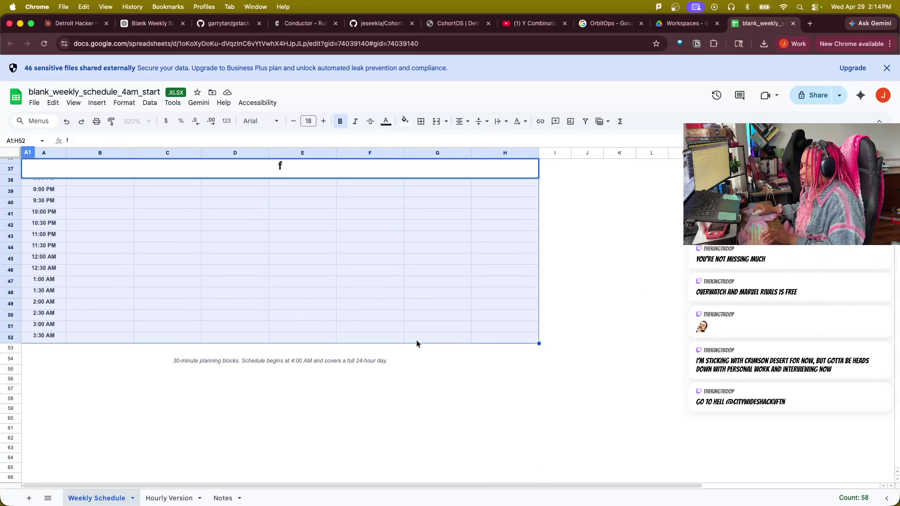
- Select the schedule from the Weekly Schedule title cell and check the range's cell actions
left_click(372, 408)
scroll(373, 412, "up", 5)
scroll(383, 381, "up", 5)
left_click(39, 176)
left_click_drag(51, 189, 345, 358)
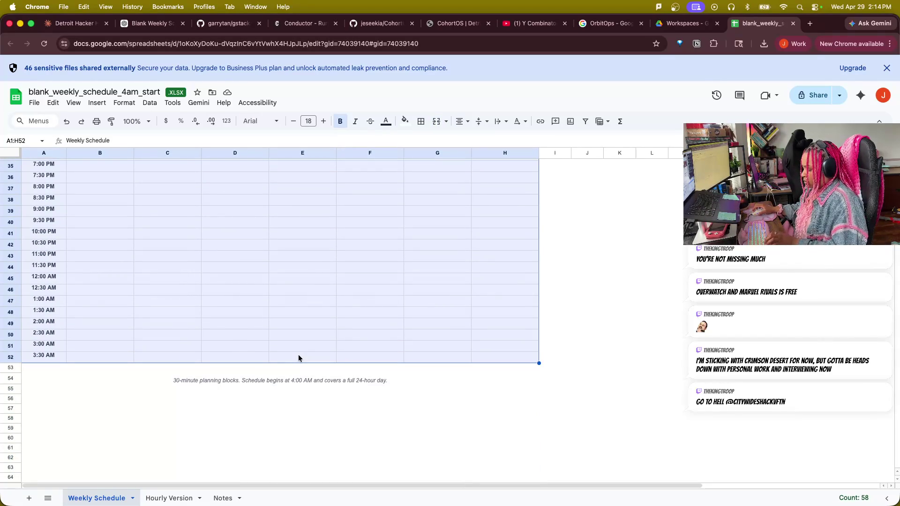
right_click(302, 342)
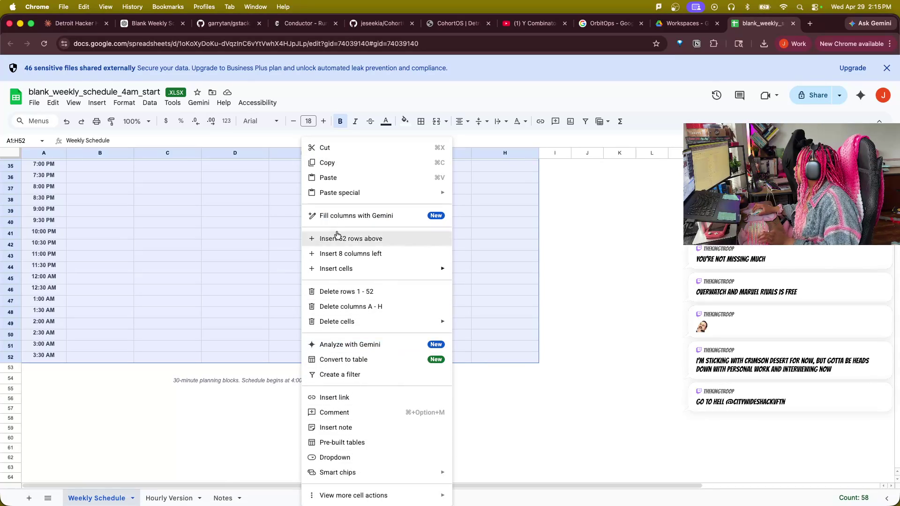
left_click(34, 103)
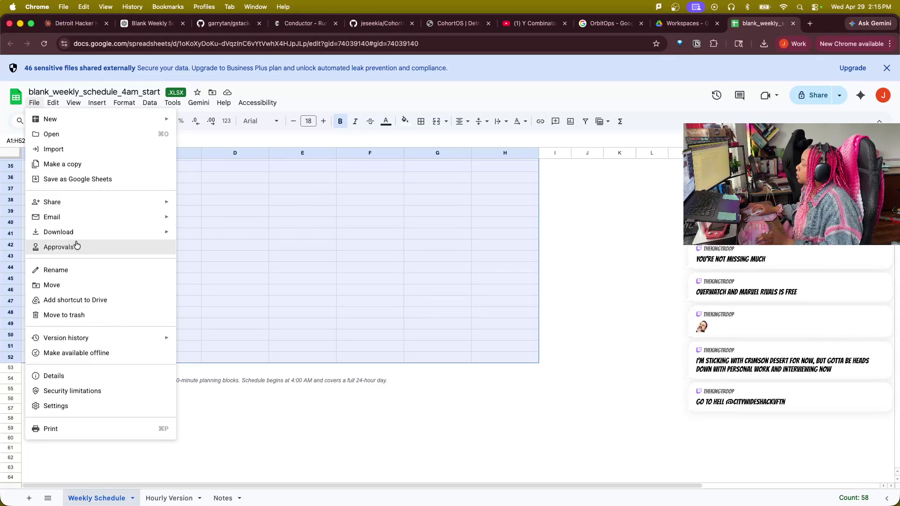
- Export the schedule as a PDF scaled to fit all seven days on one page
left_click(207, 266)
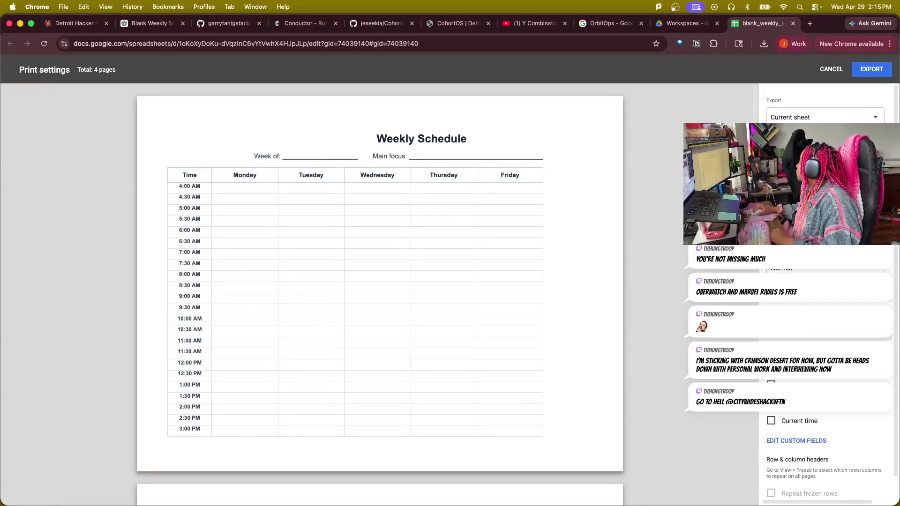
scroll(837, 457, "down", 1)
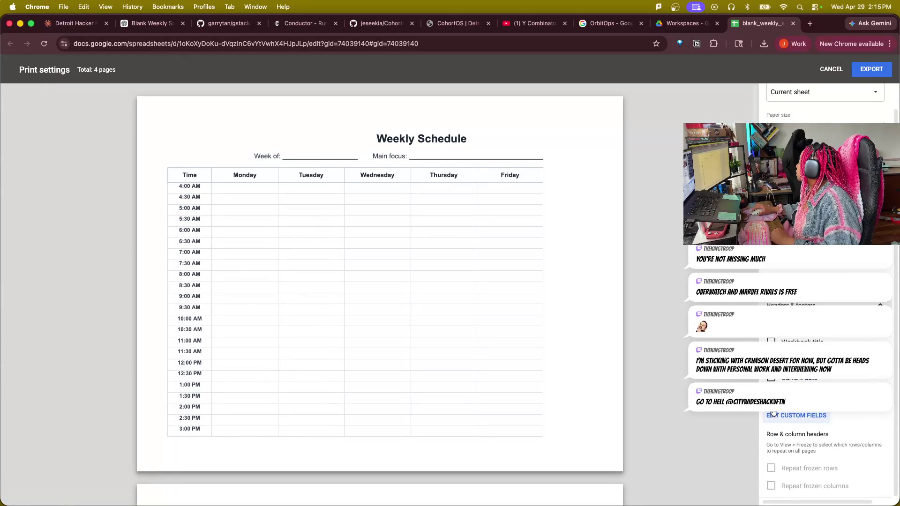
scroll(826, 352, "up", 5)
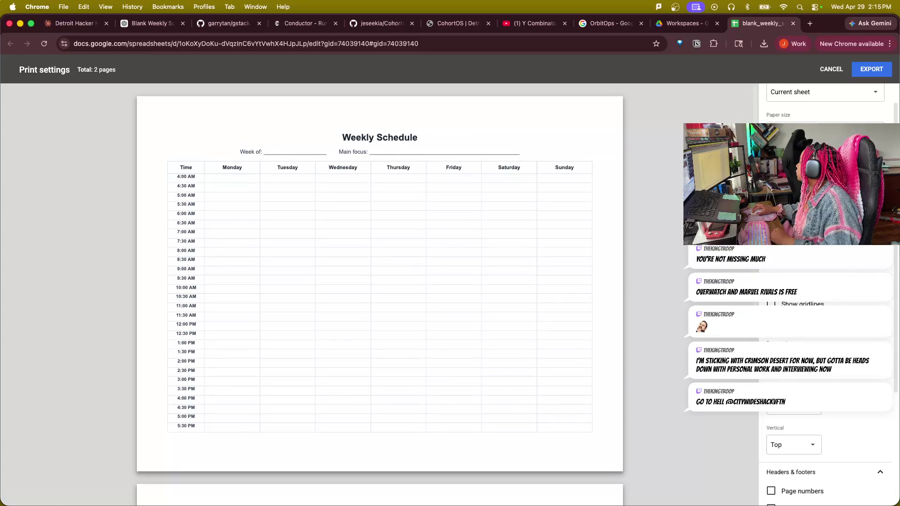
scroll(438, 393, "down", 1)
scroll(441, 391, "down", 5)
scroll(443, 393, "down", 3)
scroll(443, 393, "up", 1)
scroll(444, 388, "up", 5)
scroll(447, 384, "up", 2)
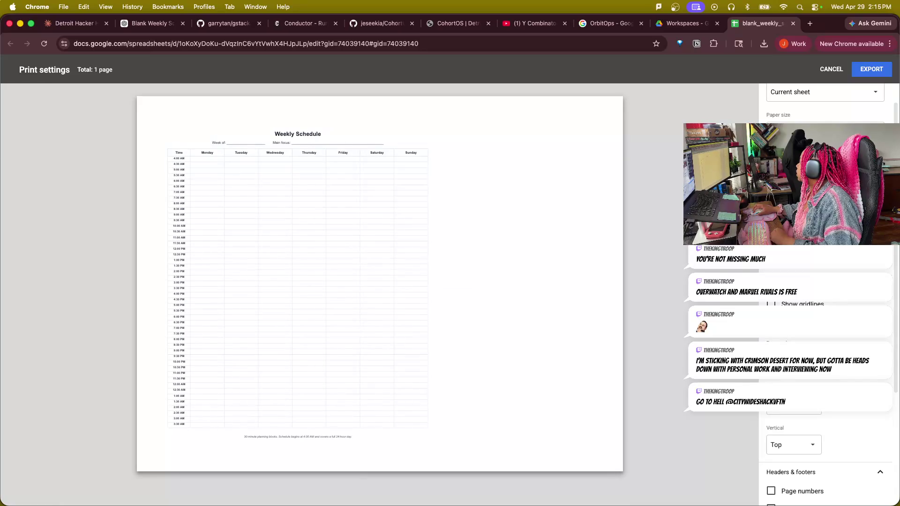
left_click(823, 204)
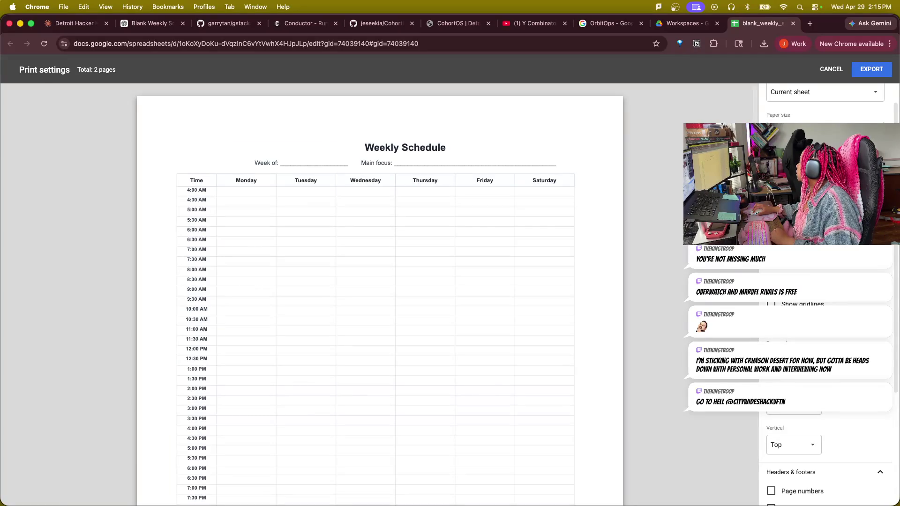
scroll(497, 392, "down", 5)
scroll(498, 390, "down", 3)
scroll(499, 389, "up", 3)
scroll(498, 385, "up", 5)
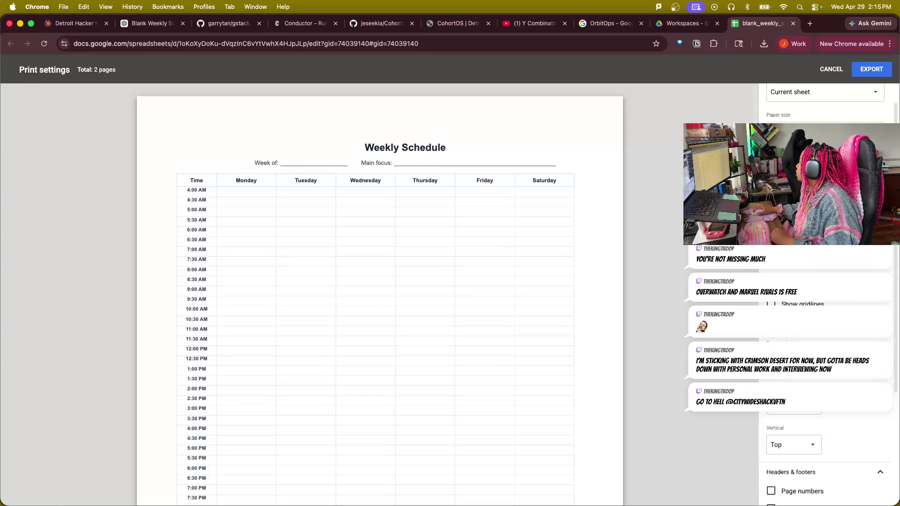
left_click(792, 271)
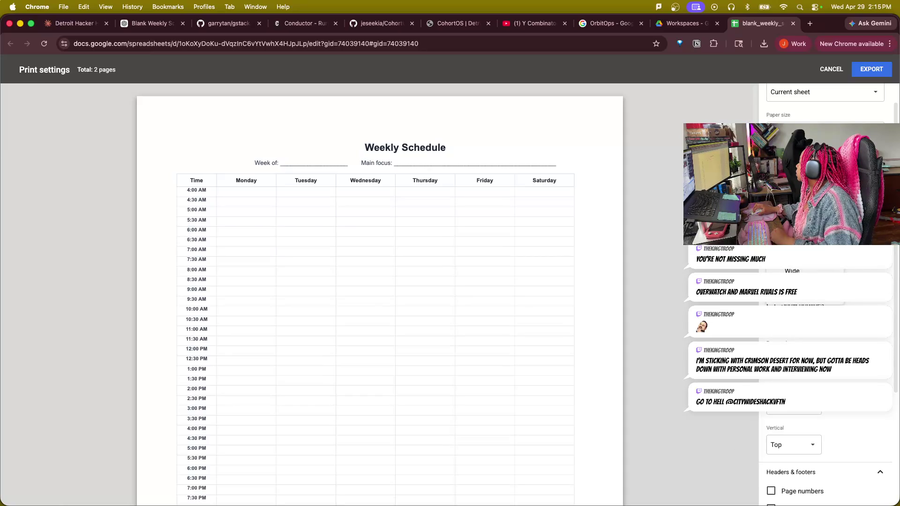
scroll(470, 316, "down", 5)
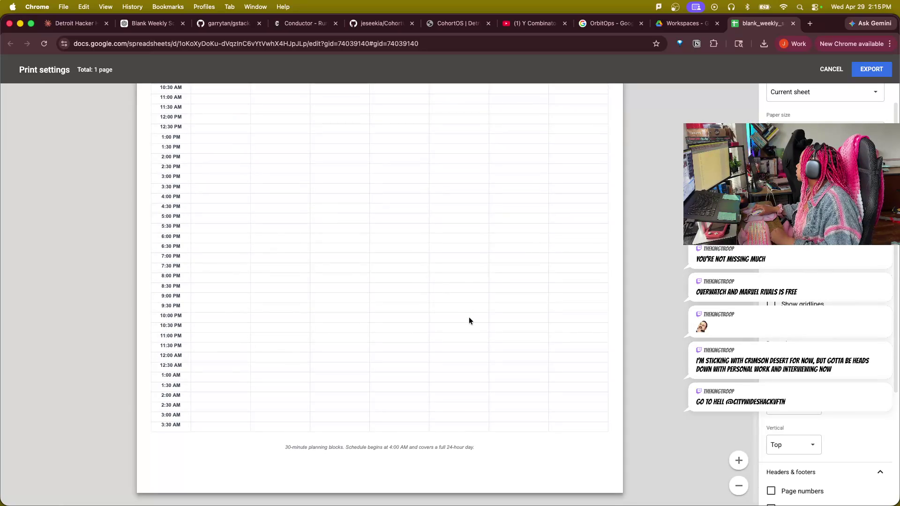
scroll(479, 313, "up", 5)
left_click(871, 69)
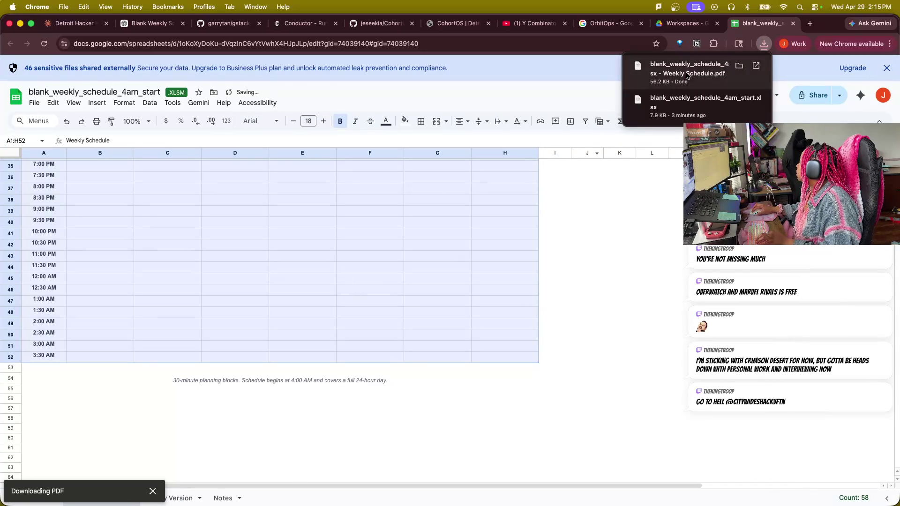
- Print the downloaded Weekly Schedule PDF on the Canon TR4700 series printer
left_click(692, 74)
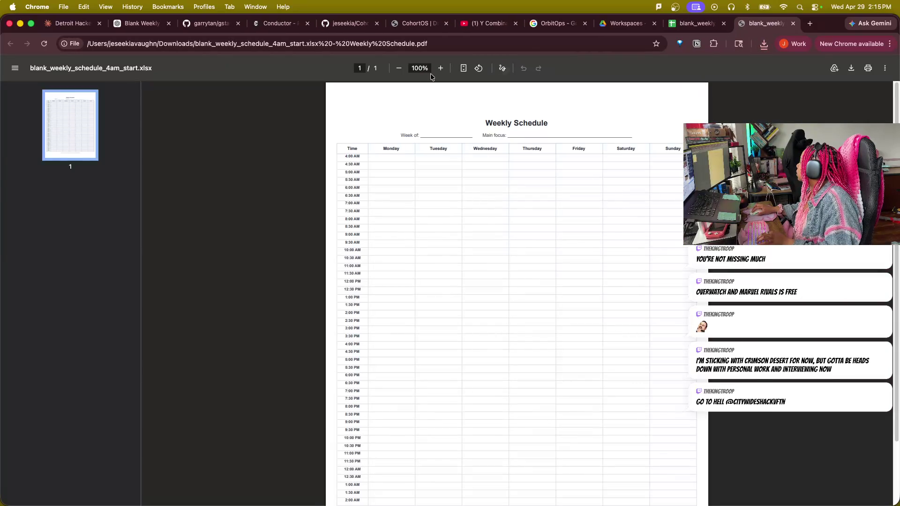
left_click(868, 68)
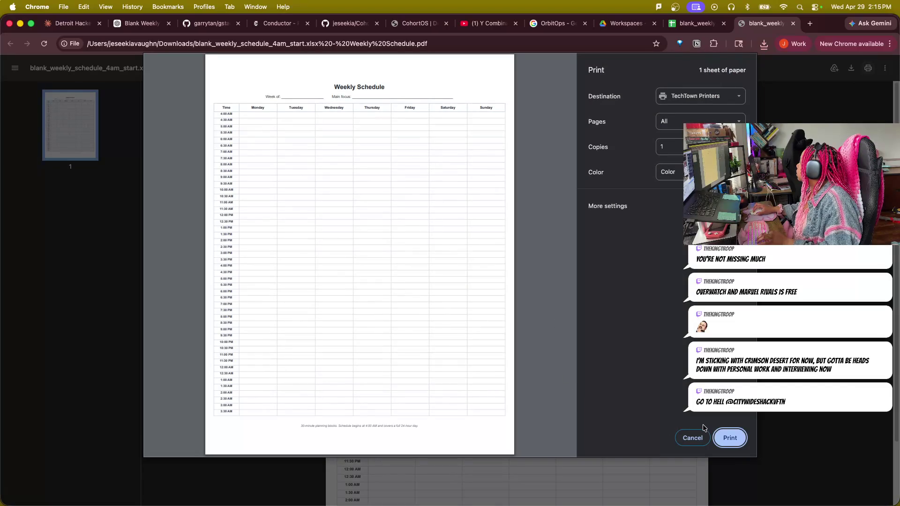
left_click(696, 96)
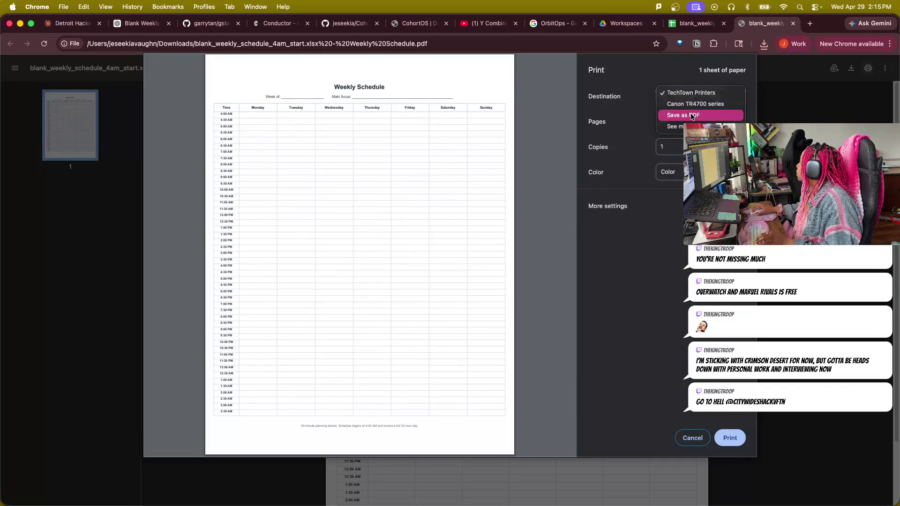
left_click(692, 105)
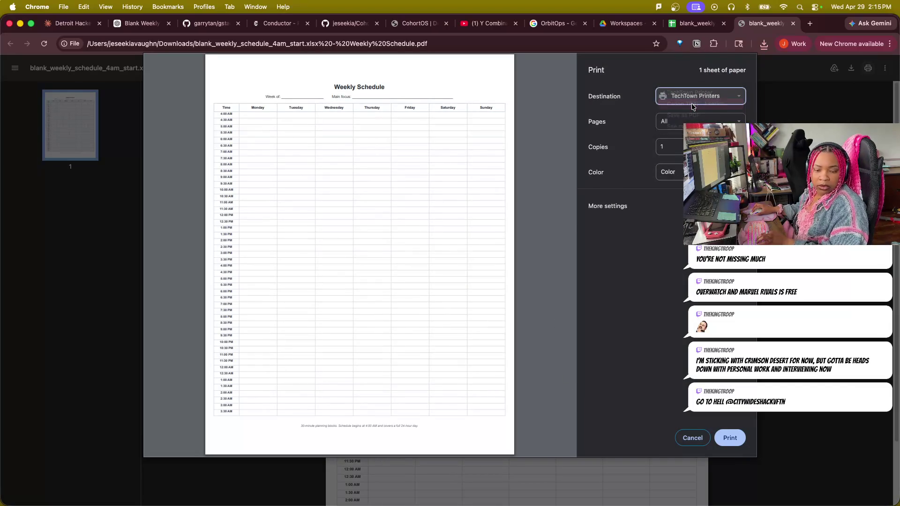
left_click(731, 438)
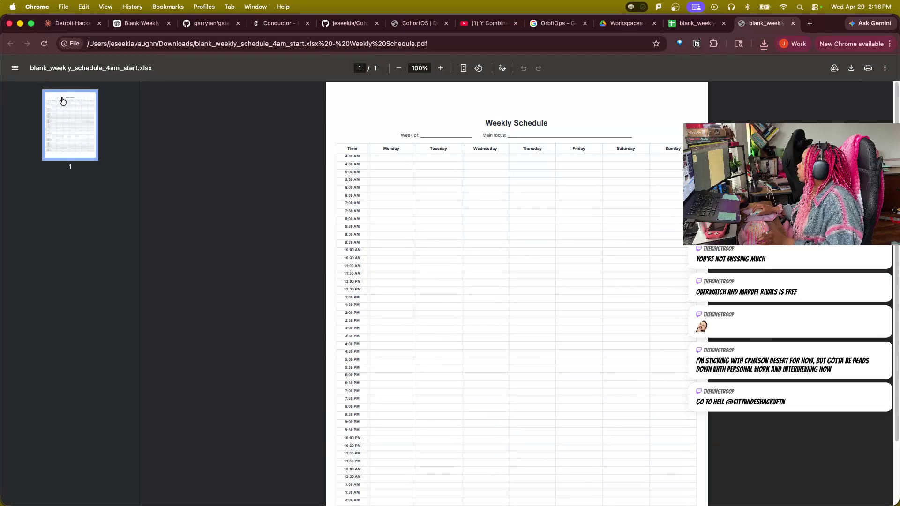
- Check the print job status and return to the Blank Weekly Schedule ChatGPT conversation
left_click(632, 8)
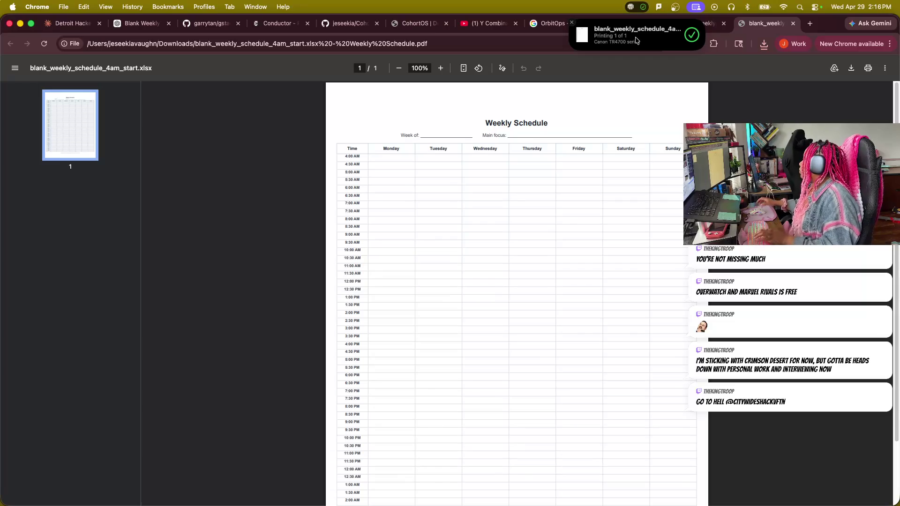
left_click(141, 23)
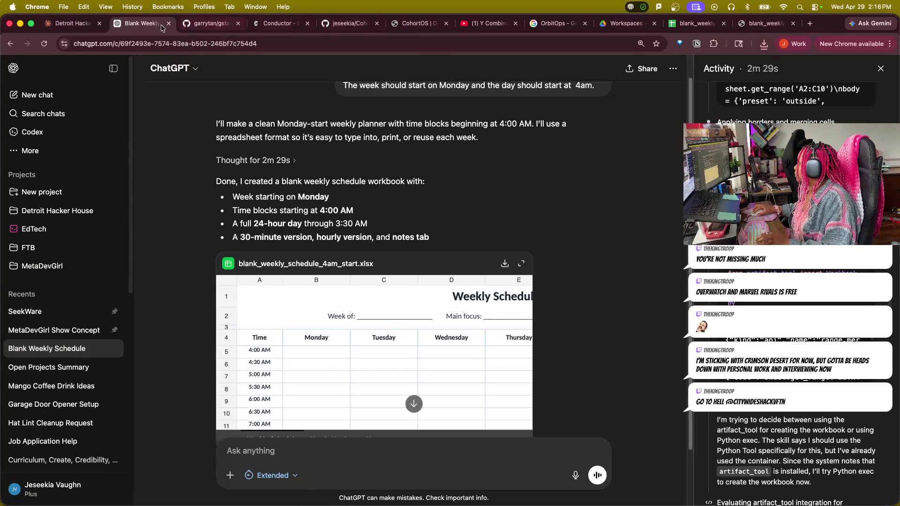
- Switch to the Open Projects Summary conversation to review the spec reply
left_click(33, 367)
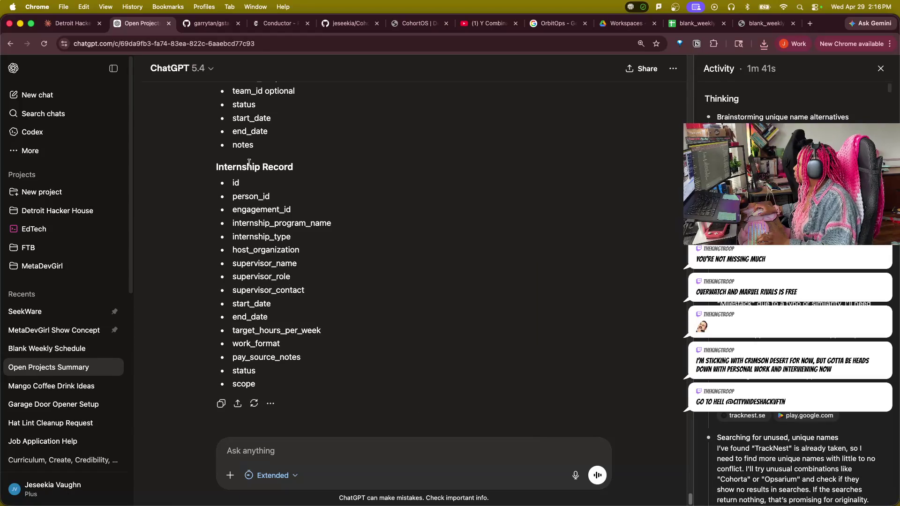
scroll(274, 354, "up", 10)
scroll(271, 354, "up", 5)
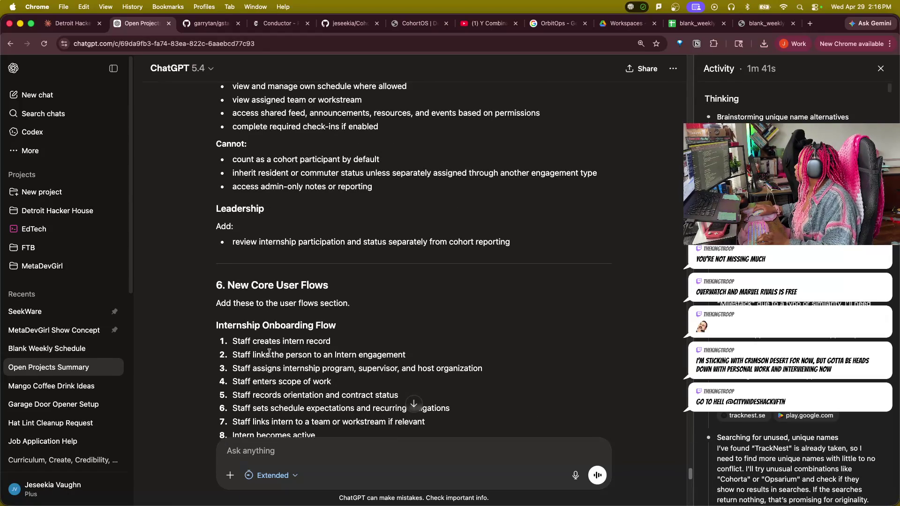
scroll(270, 356, "up", 3)
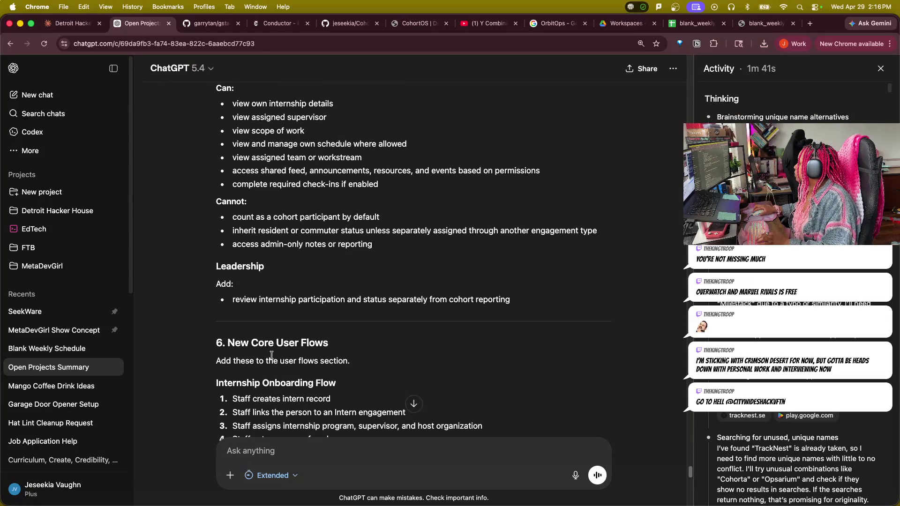
scroll(272, 354, "up", 5)
scroll(274, 360, "up", 5)
scroll(277, 362, "up", 1)
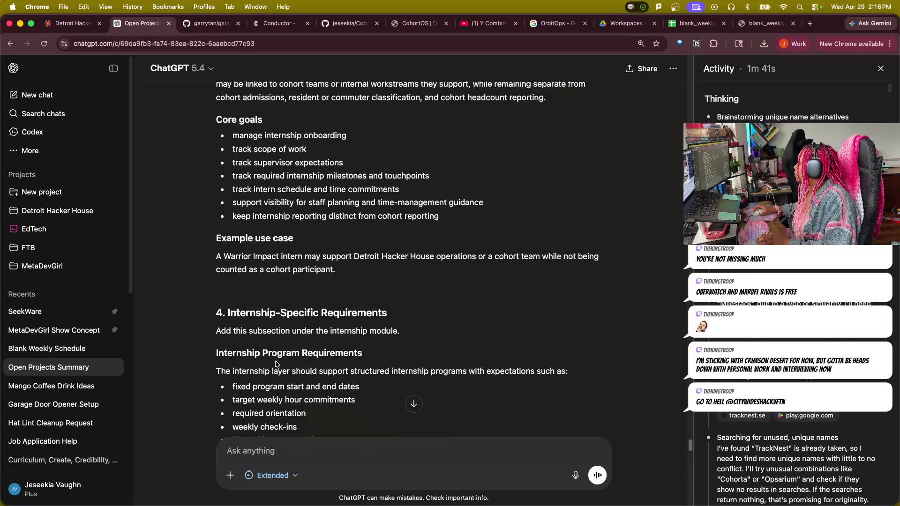
scroll(262, 351, "down", 10)
scroll(267, 349, "down", 10)
scroll(277, 343, "down", 10)
scroll(282, 344, "up", 5)
scroll(244, 338, "up", 3)
scroll(258, 335, "down", 5)
scroll(260, 345, "down", 2)
type("Give me a polished final version that can live with the project.")
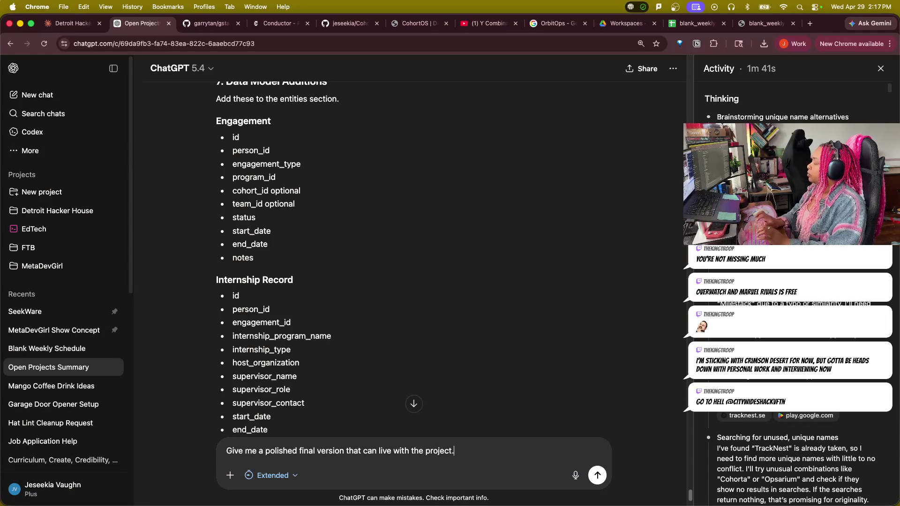
- Send the request for a polished final version and read through the reply's closing line
key("Return")
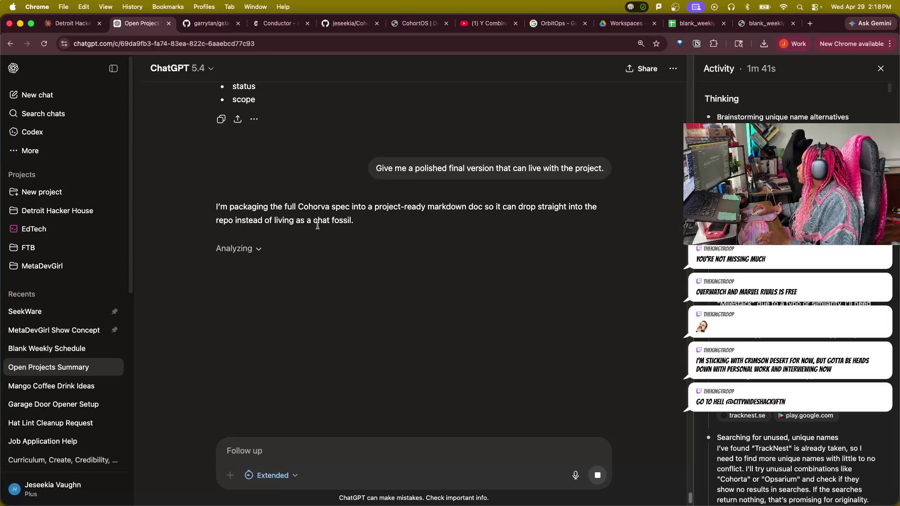
left_click_drag(365, 222, 168, 220)
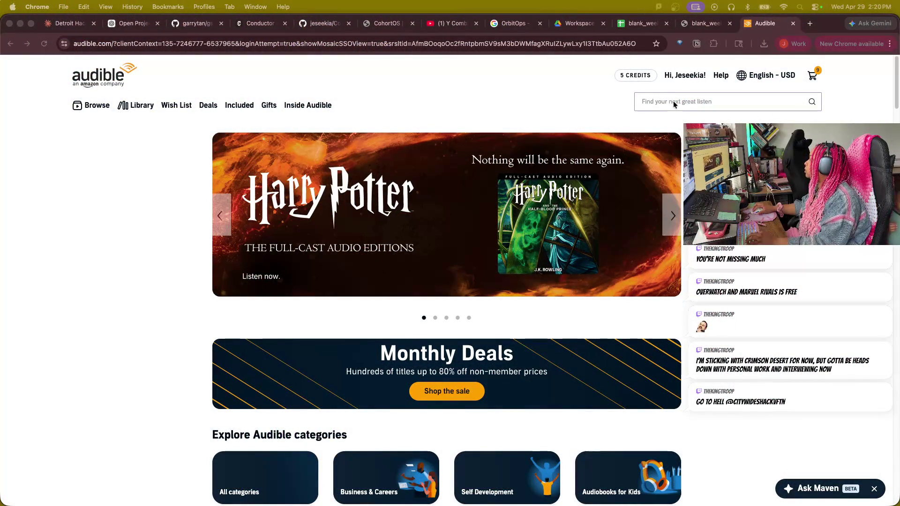
- Search Audible for The 5AM Club, open its page and glance at its More options
left_click(676, 103)
type("Sam")
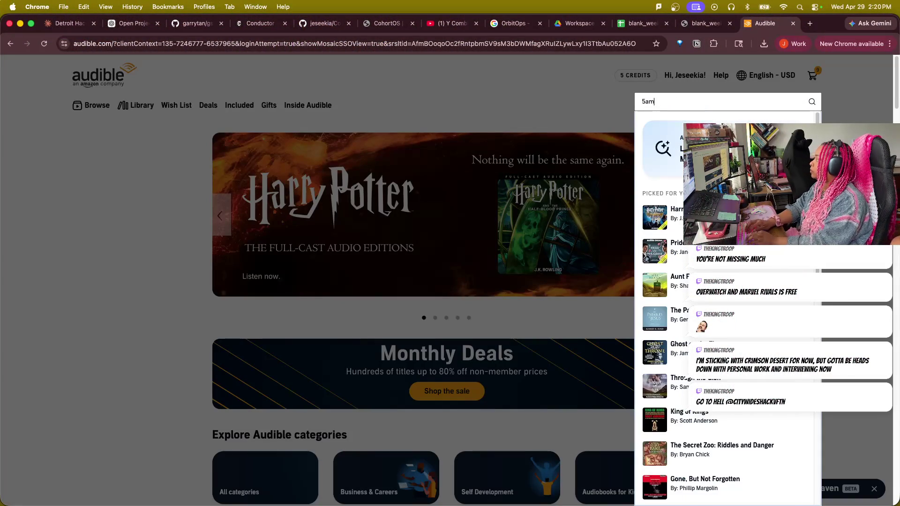
type("cl")
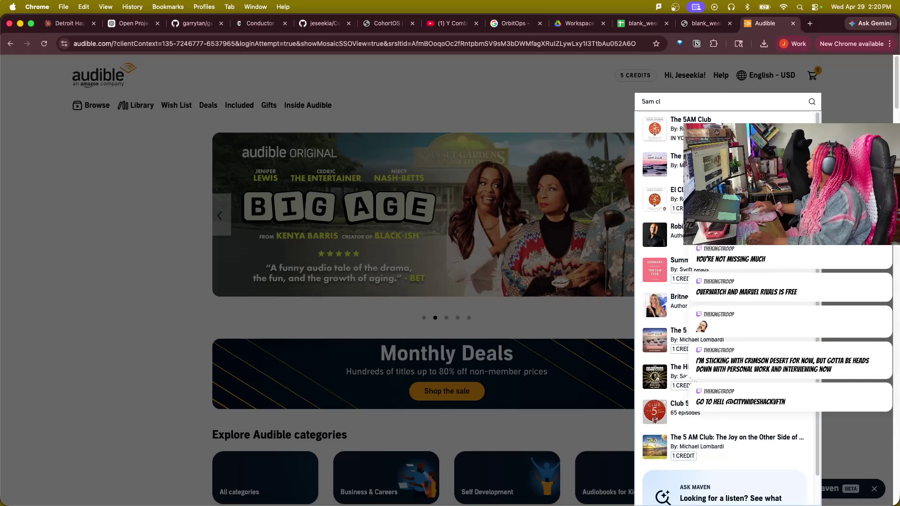
left_click(690, 125)
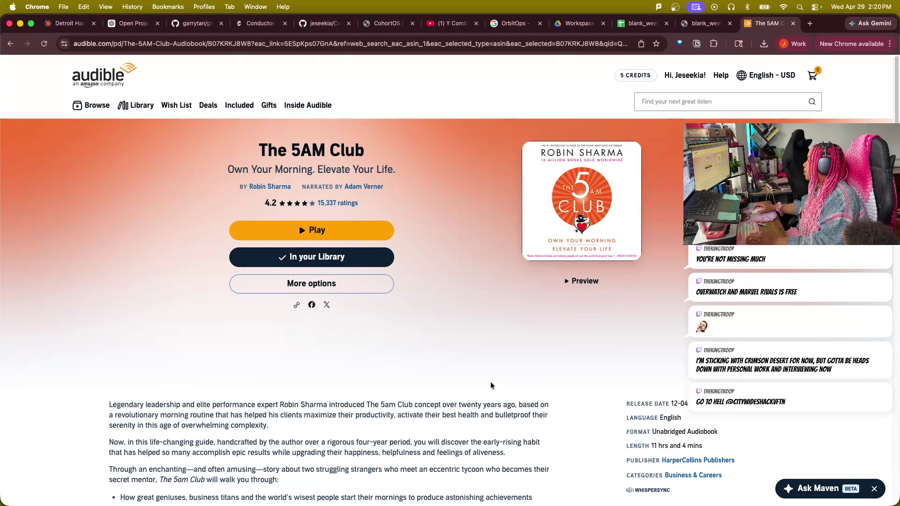
scroll(491, 385, "down", 3)
scroll(492, 378, "down", 5)
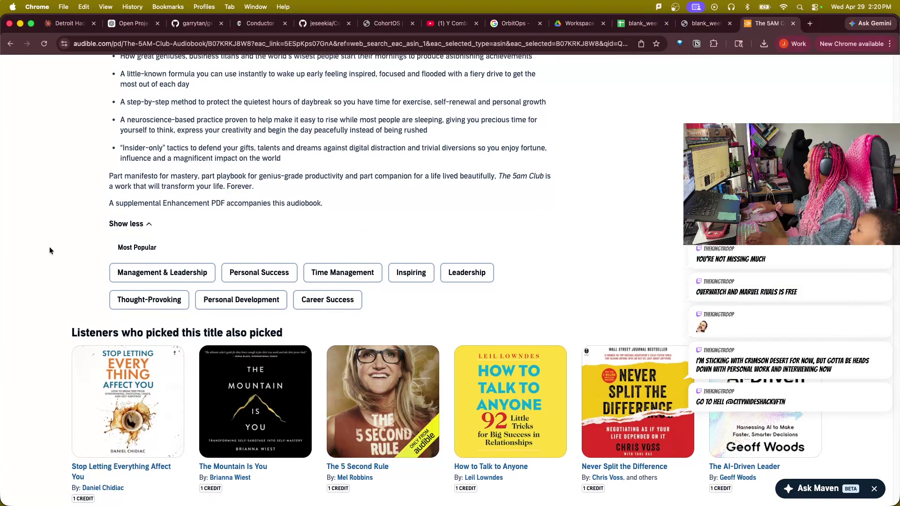
scroll(48, 252, "up", 4)
scroll(208, 330, "down", 3)
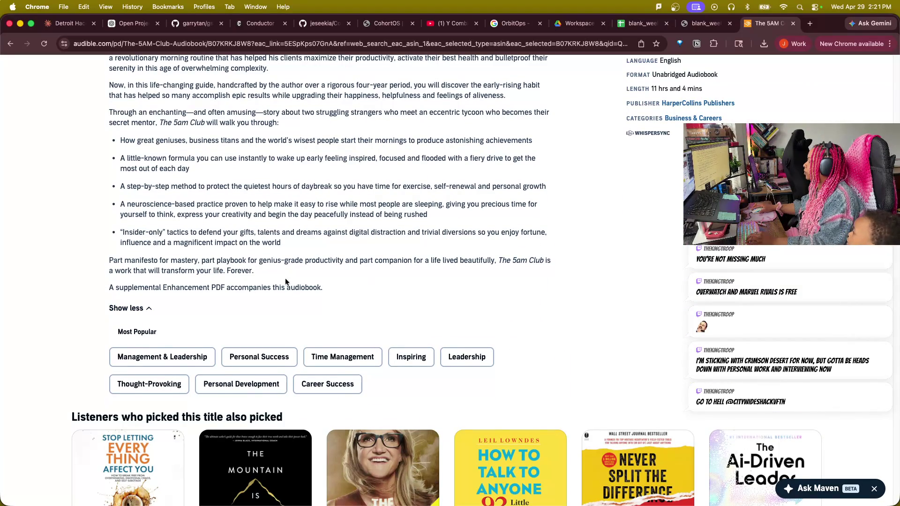
scroll(304, 268, "up", 2)
scroll(324, 282, "up", 4)
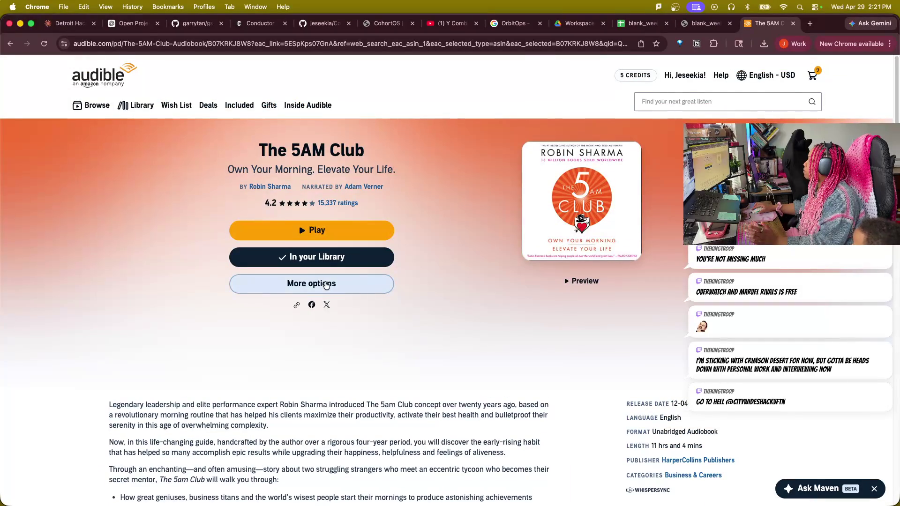
left_click(325, 285)
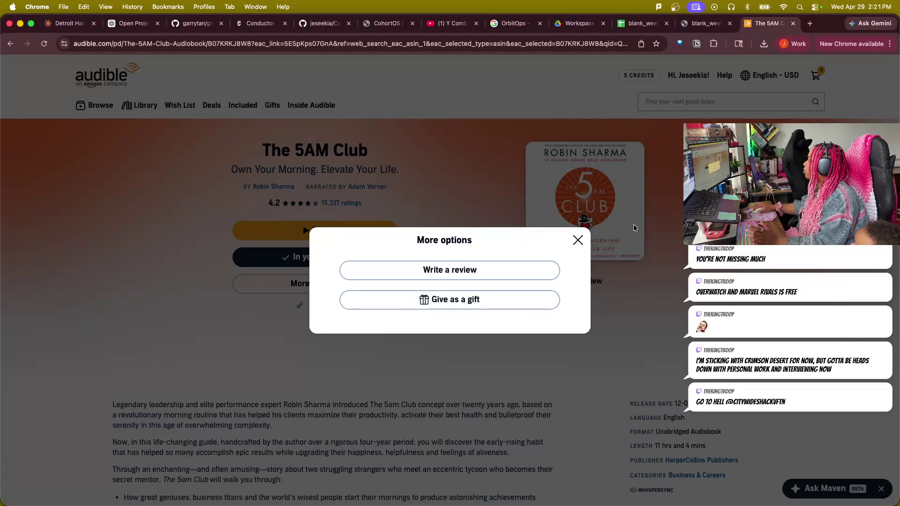
left_click(578, 241)
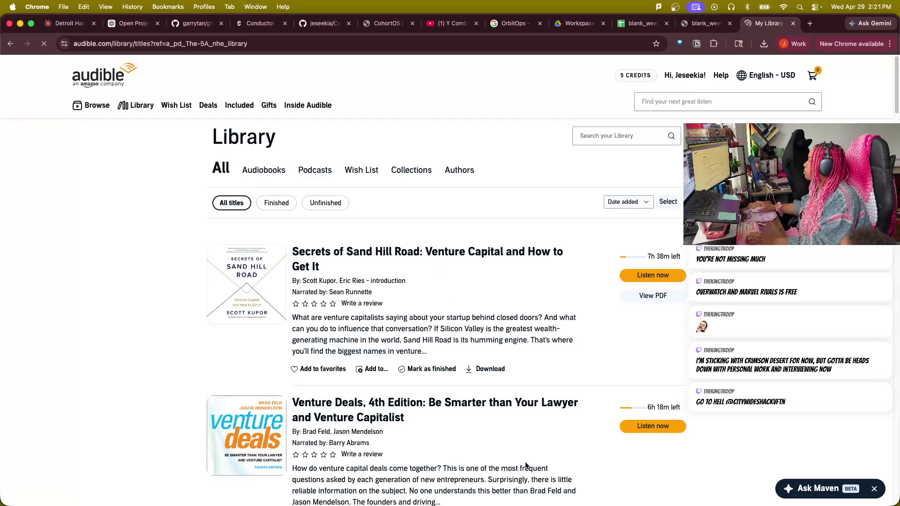
scroll(490, 331, "down", 10)
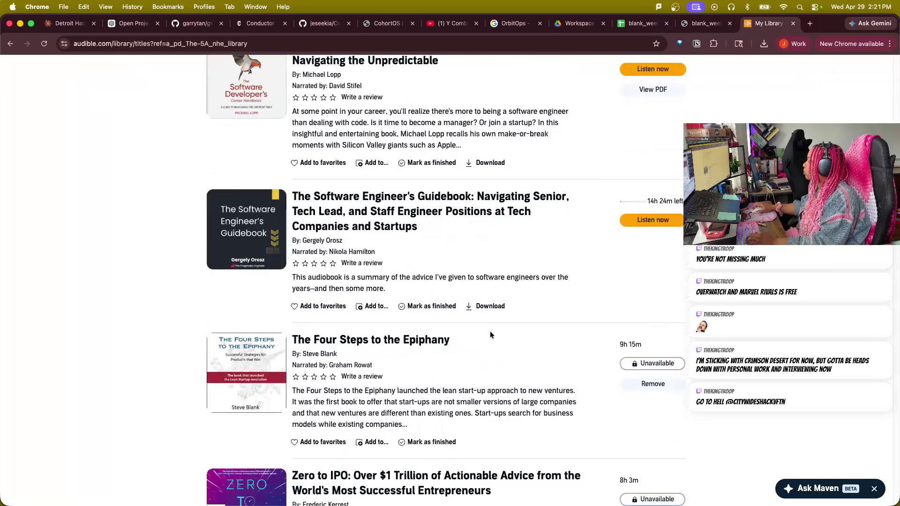
scroll(405, 368, "down", 5)
scroll(405, 368, "down", 3)
scroll(406, 368, "down", 3)
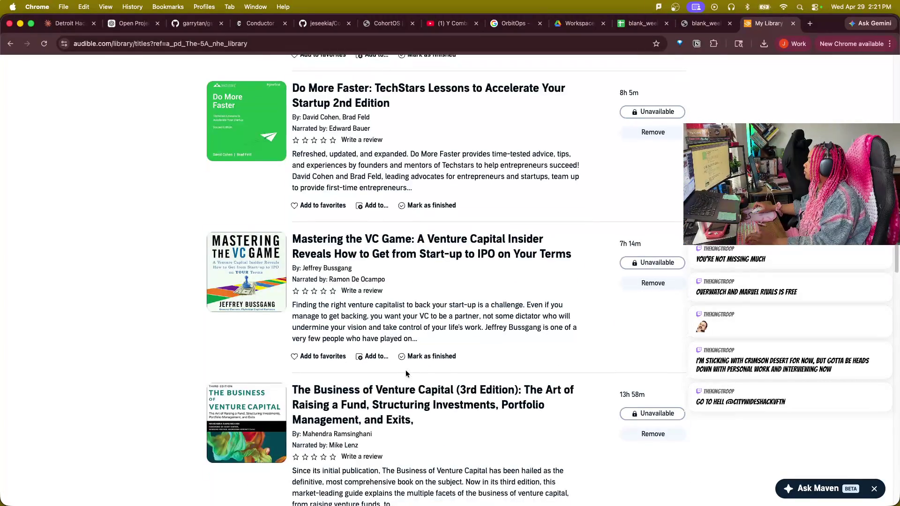
scroll(423, 367, "down", 5)
scroll(328, 357, "down", 5)
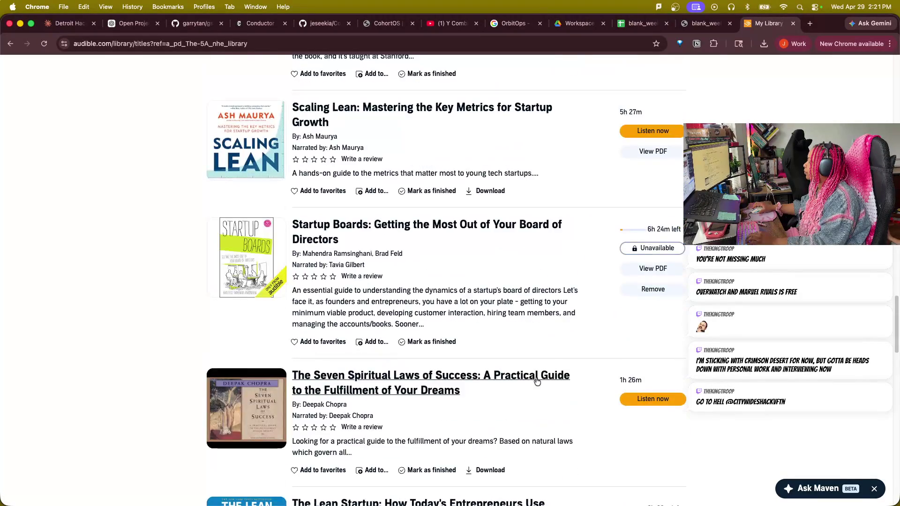
scroll(536, 382, "down", 5)
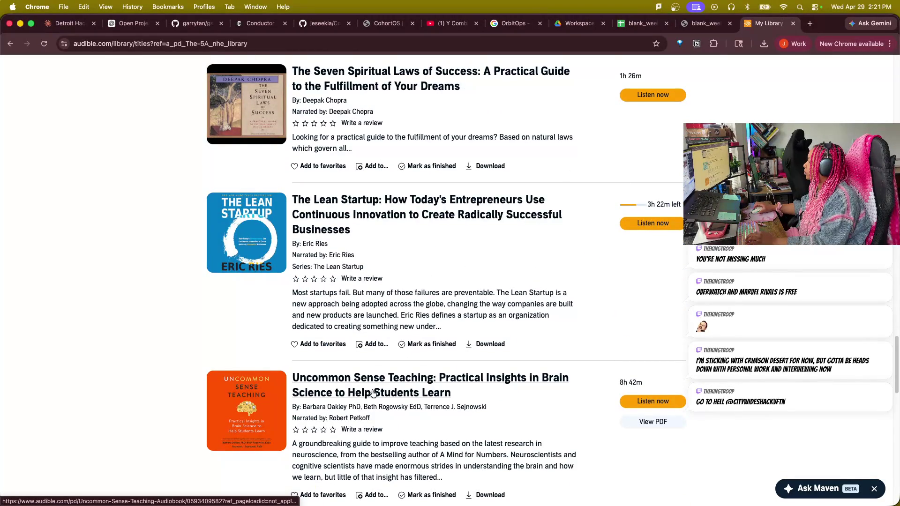
scroll(376, 370, "down", 5)
scroll(380, 351, "down", 6)
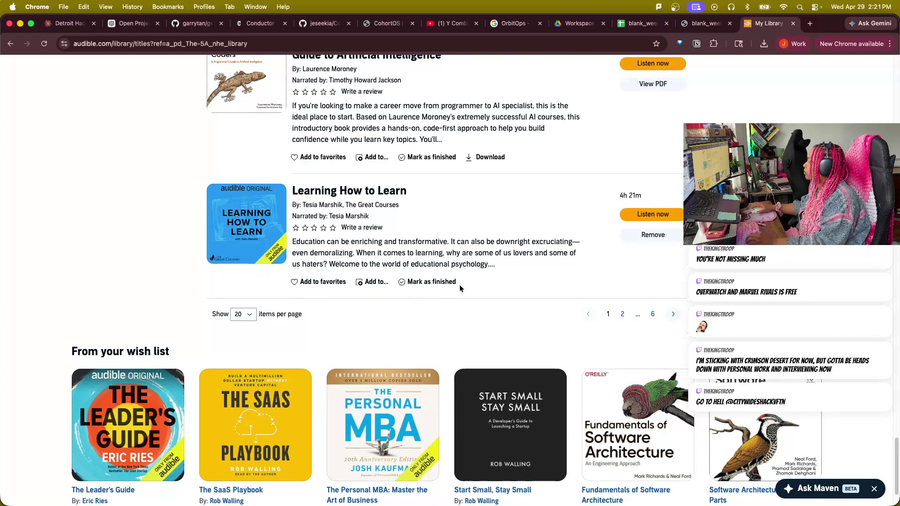
scroll(446, 301, "up", 5)
scroll(458, 279, "up", 5)
scroll(312, 132, "up", 5)
scroll(321, 137, "up", 5)
scroll(325, 176, "up", 10)
scroll(328, 211, "up", 10)
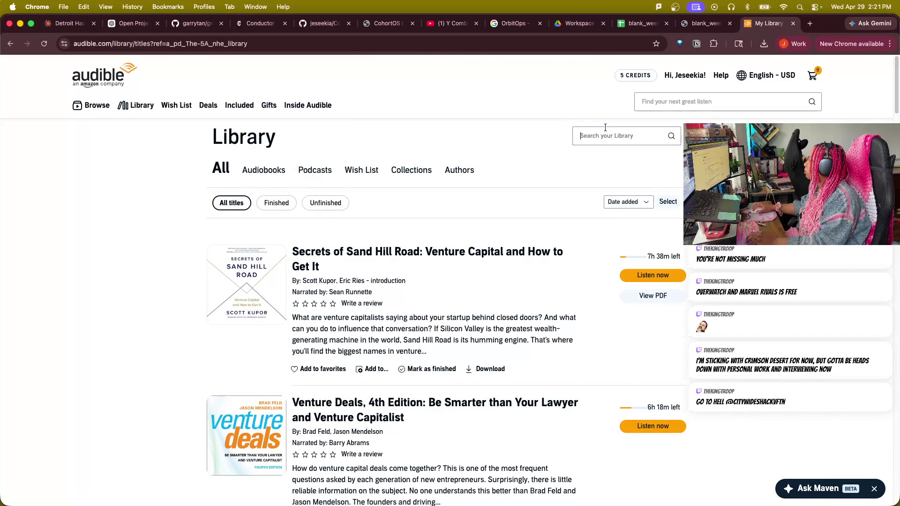
type("a5rt")
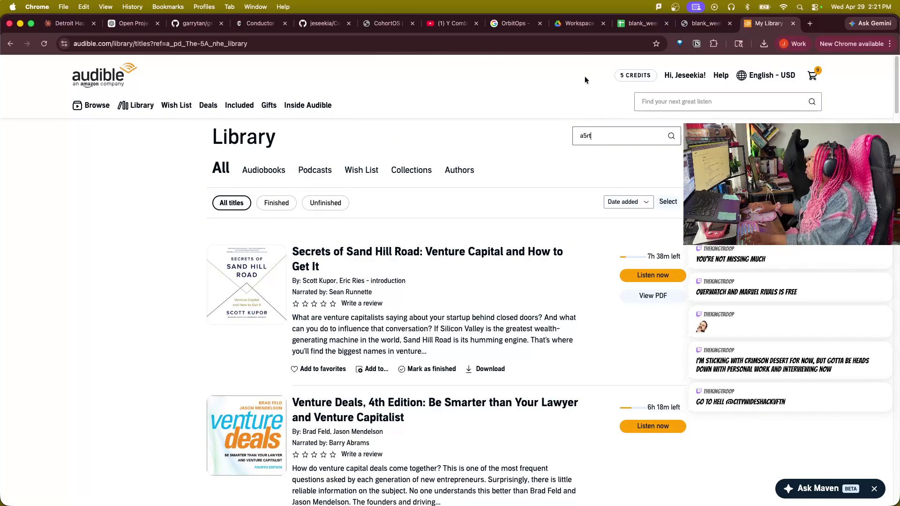
- Search the library for '5am' and request The 5AM Club's companion PDF
key("BackSpace")
key("BackSpace")
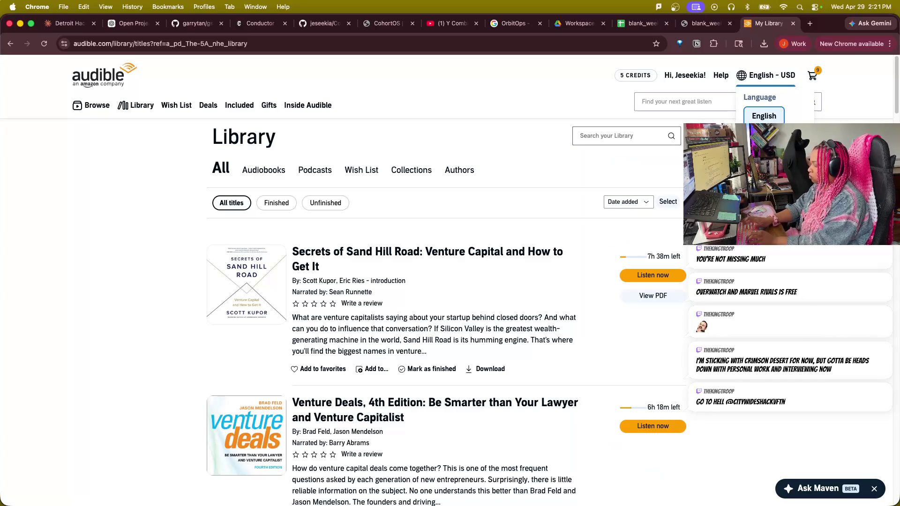
type("5am")
key("Return")
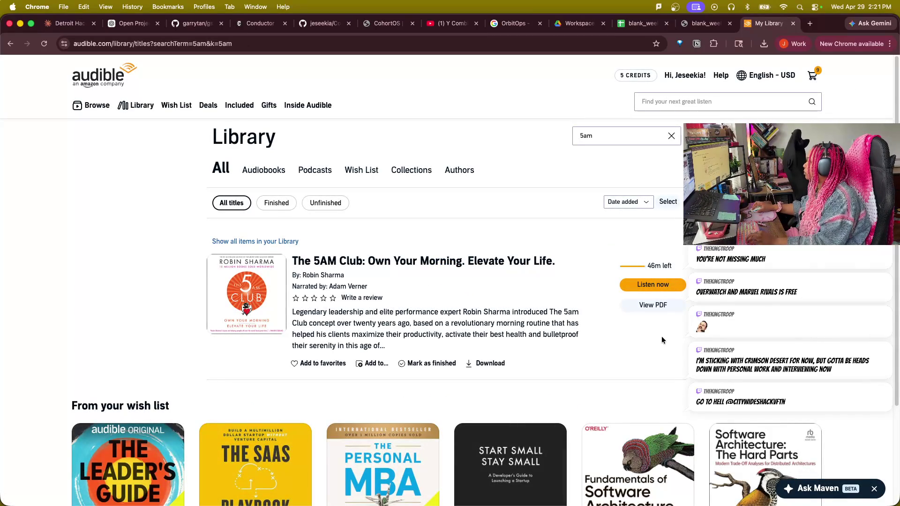
left_click(662, 307)
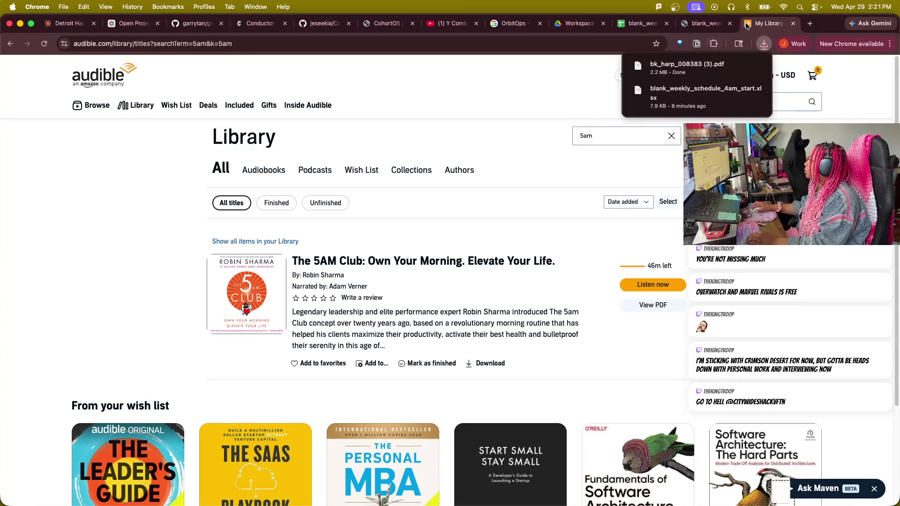
- Open the downloaded bk_harp 5AM Club companion PDF from the downloads bubble
left_click(704, 65)
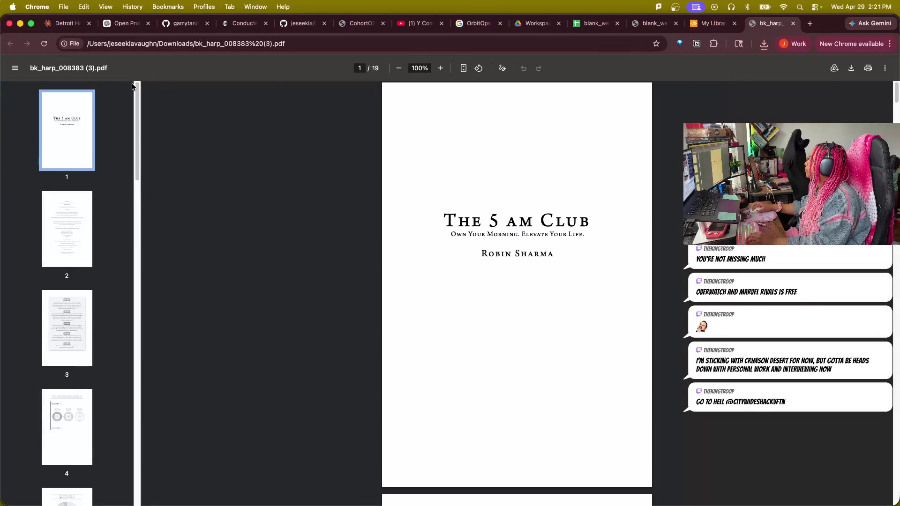
scroll(430, 284, "down", 5)
scroll(431, 284, "down", 10)
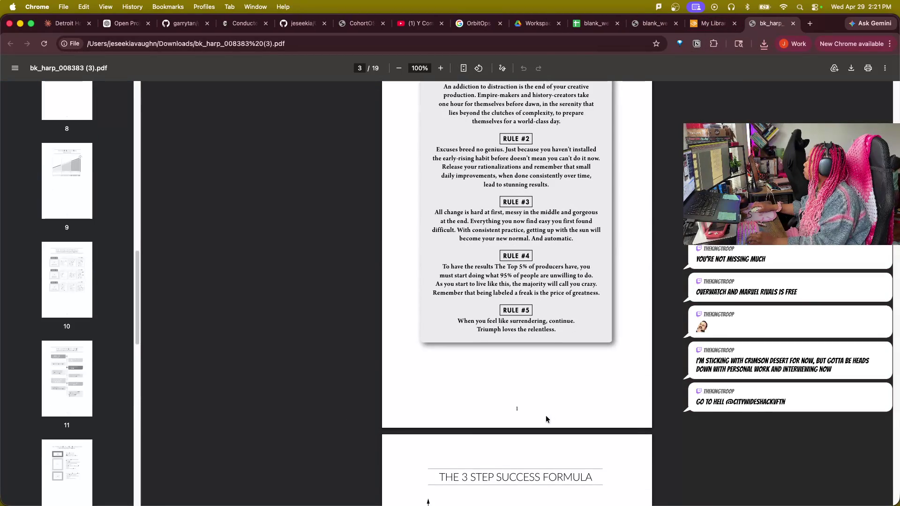
scroll(544, 414, "down", 5)
scroll(540, 415, "down", 5)
scroll(533, 402, "down", 10)
scroll(530, 386, "down", 10)
scroll(528, 382, "down", 10)
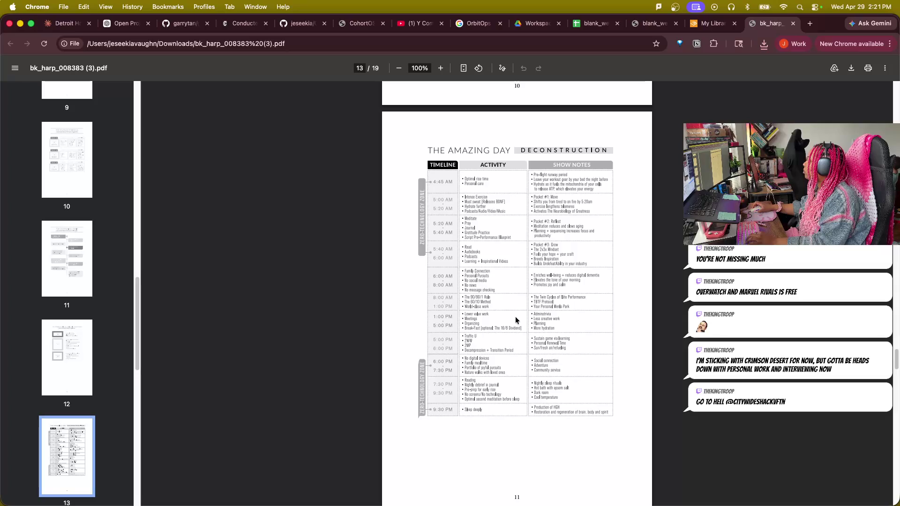